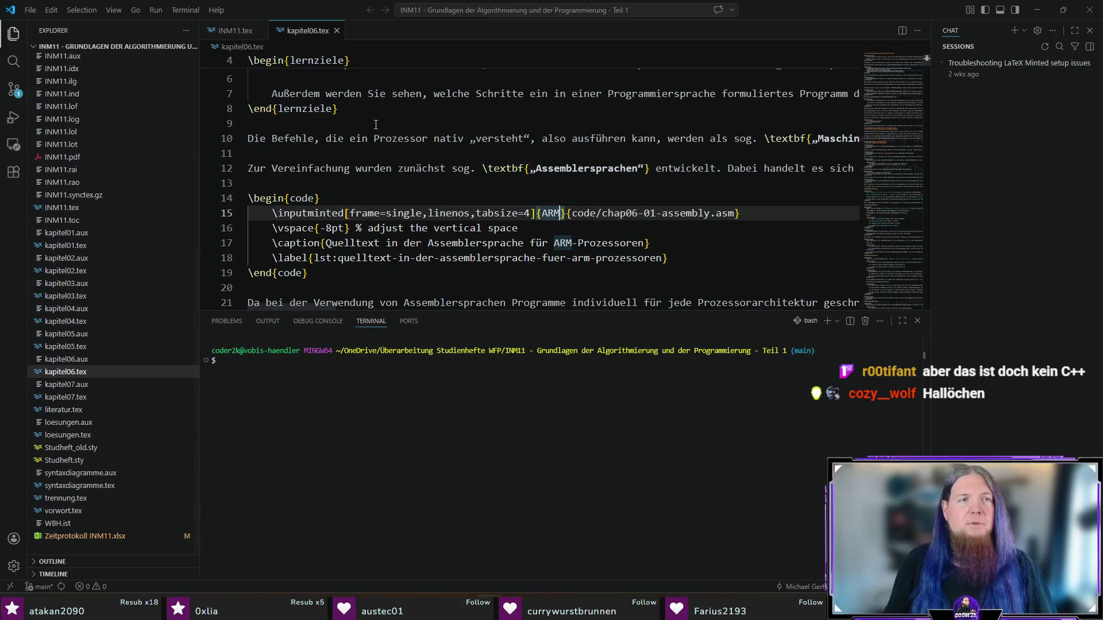
- Close the old VS Code window and reopen the code folder via WSL Ubuntu-24.04 with 04-arrays.c
key(ctrl+shift+p)
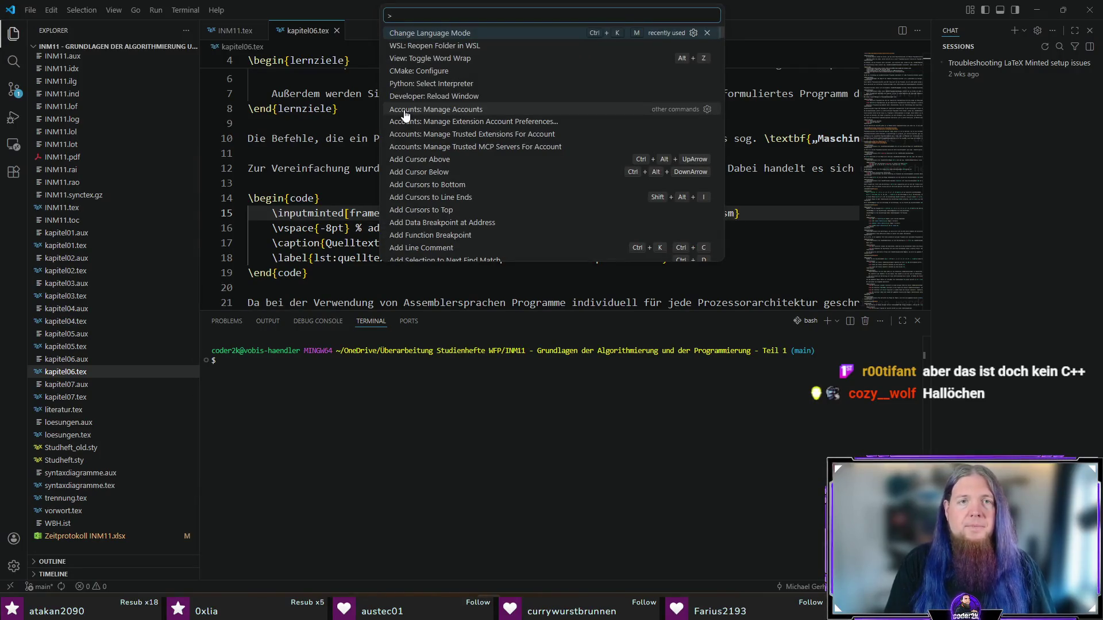
key(Escape)
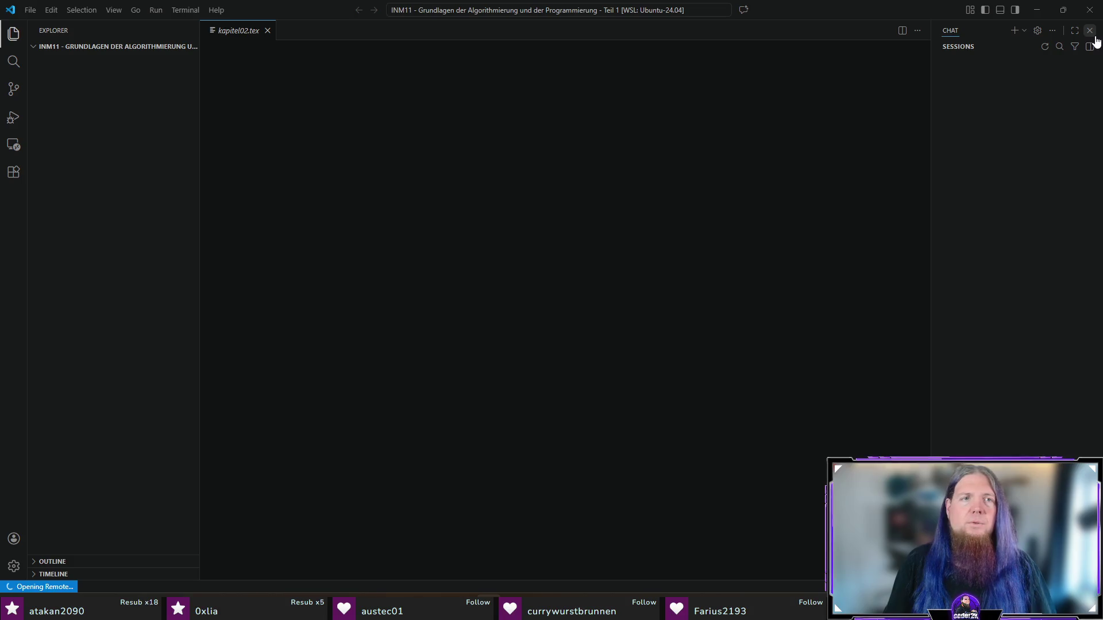
click(1090, 9)
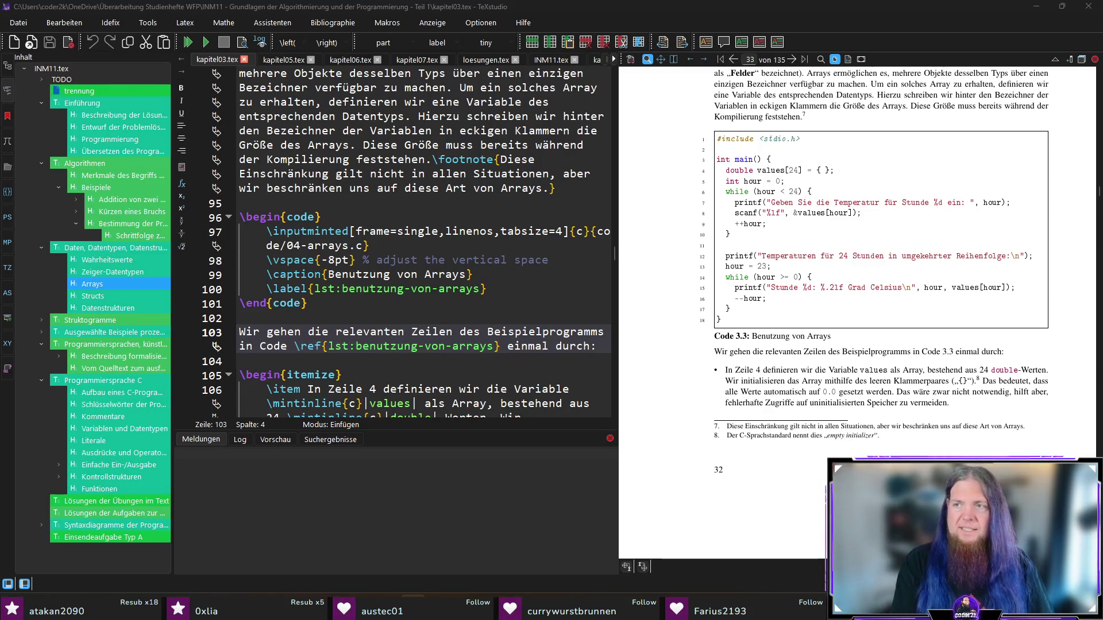
key(alt+Tab)
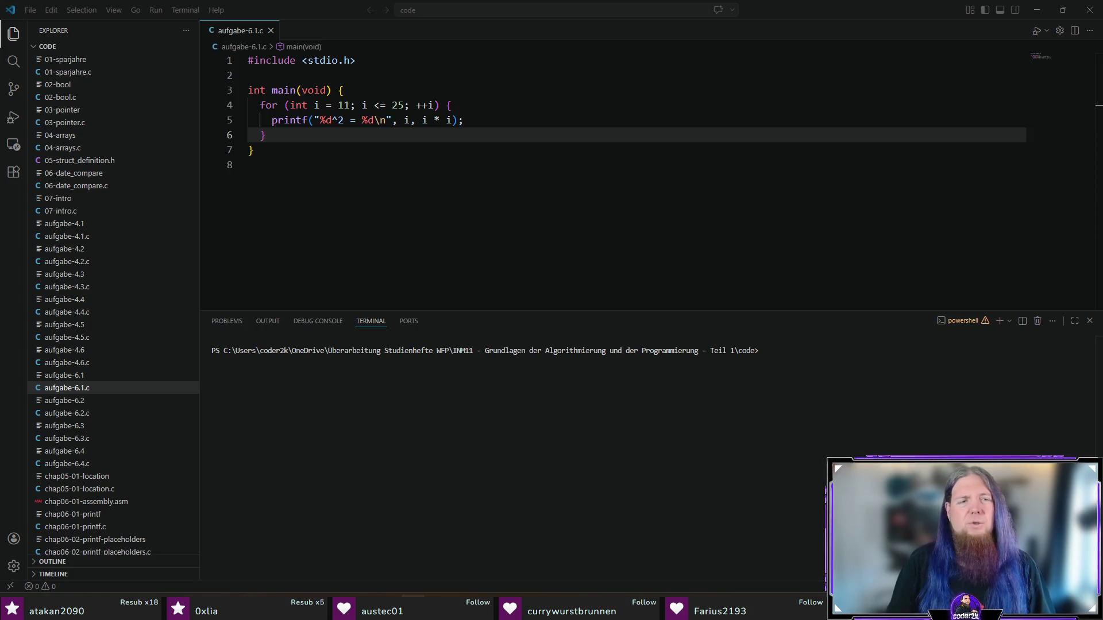
click(607, 247)
key(ctrl+shift+p)
key(Escape)
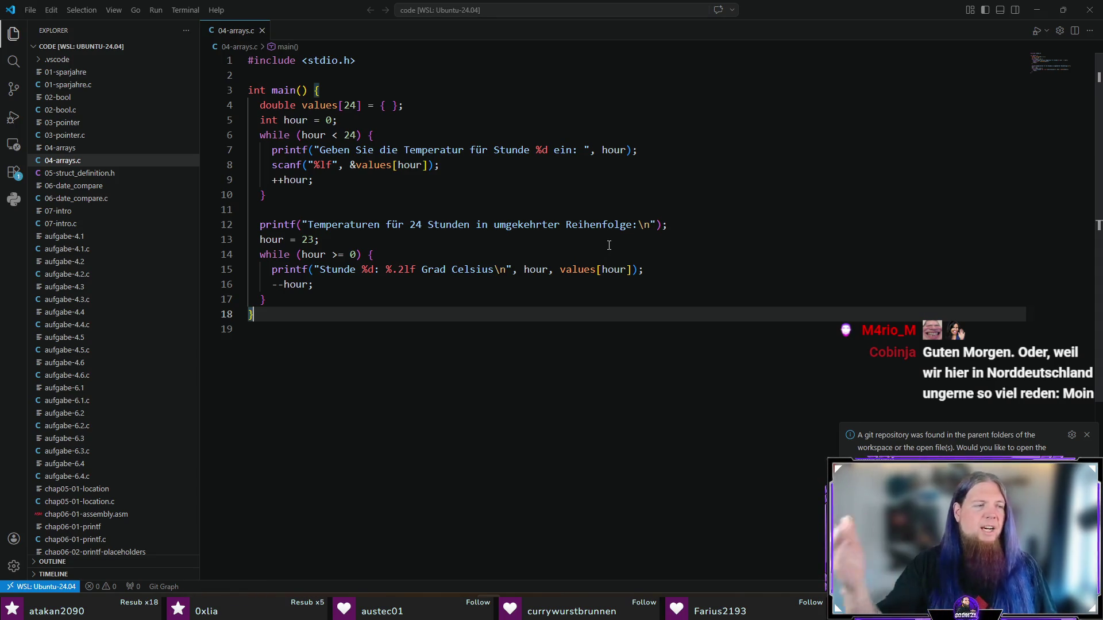
- Delete the space inside the empty braces on line 4 so the initializer reads {}
click(449, 342)
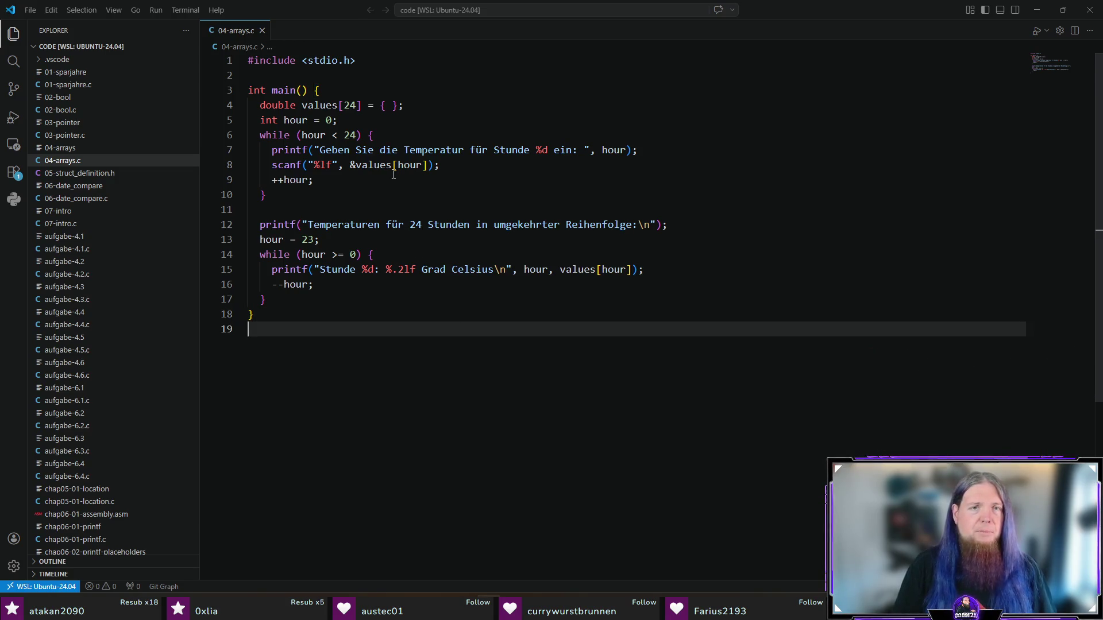
click(387, 105)
click(405, 106)
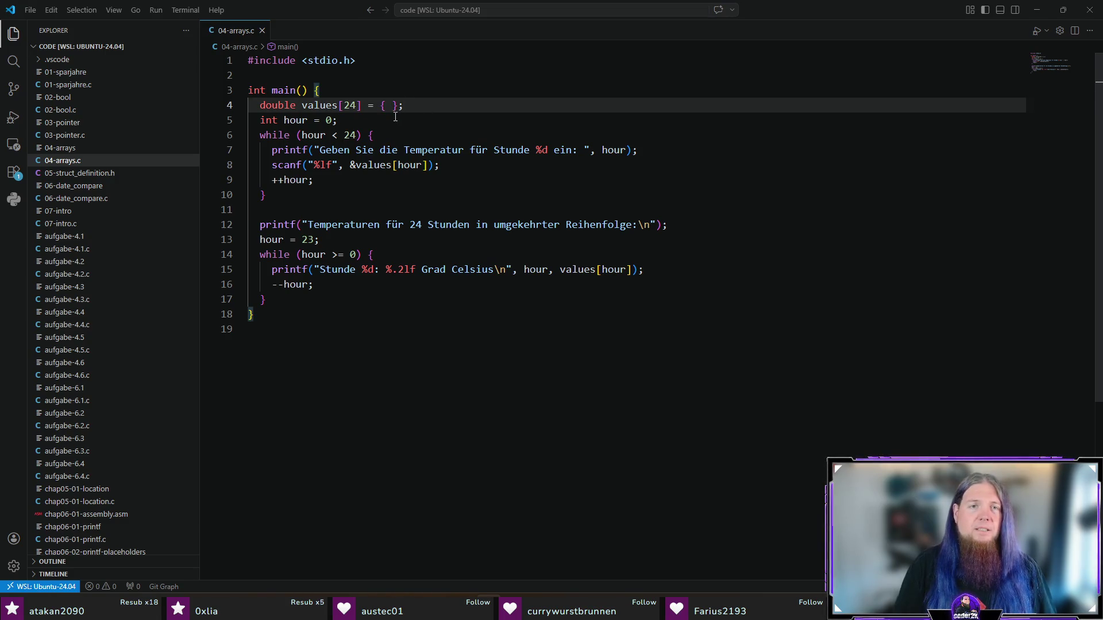
double_click(393, 105)
key(BackSpace)
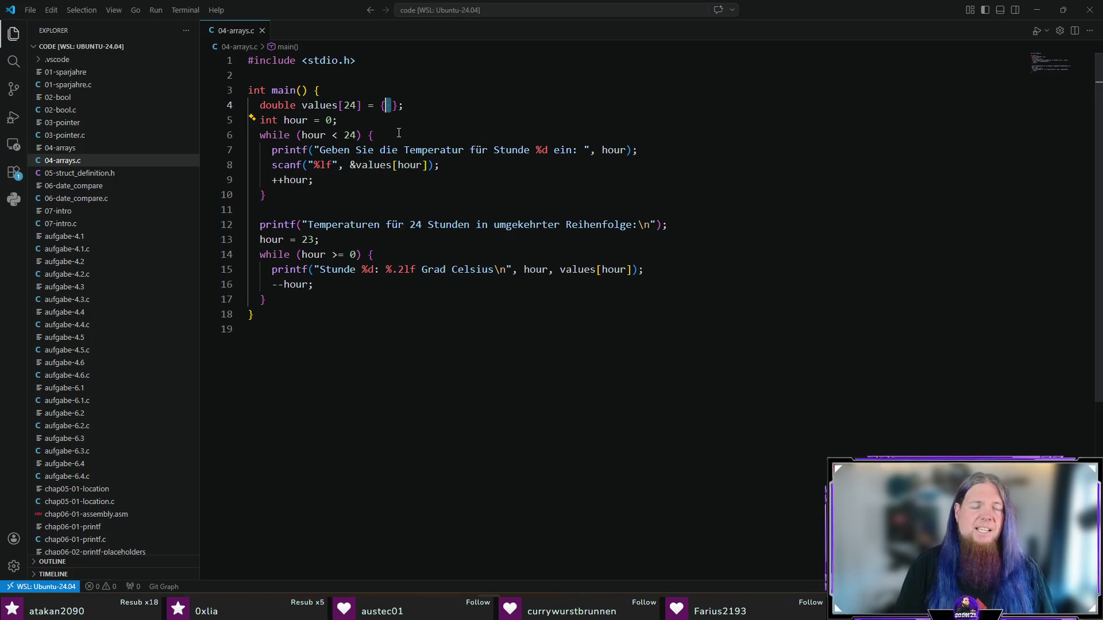
click(412, 111)
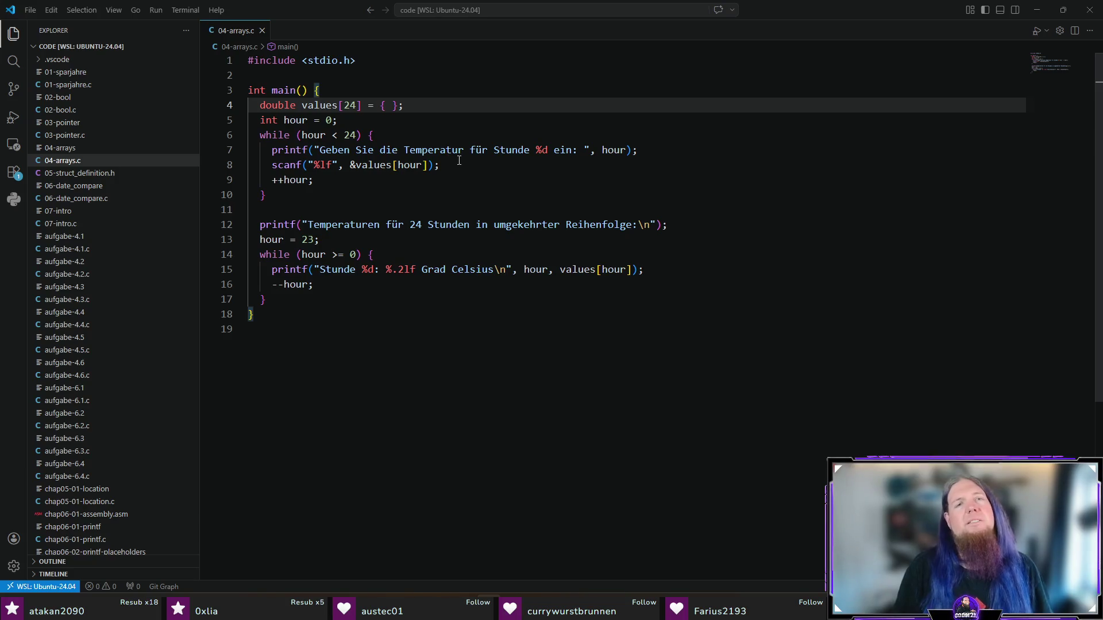
click(406, 105)
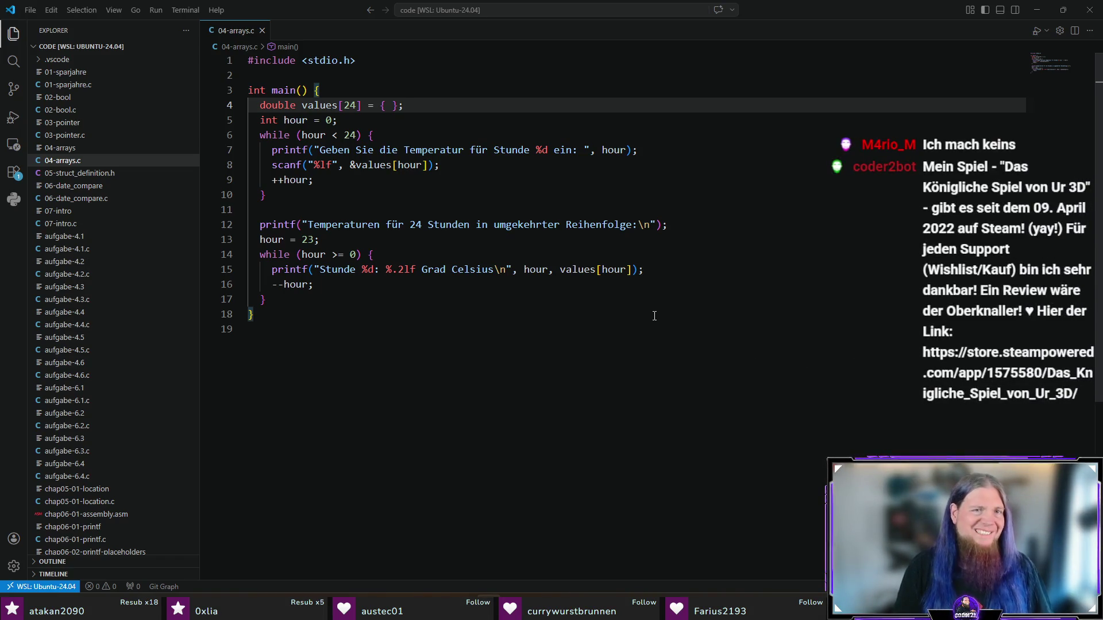
- Try the initializer {1, 2} on line 4 and remove the spaces inside its braces
key(Left)
key(Left)
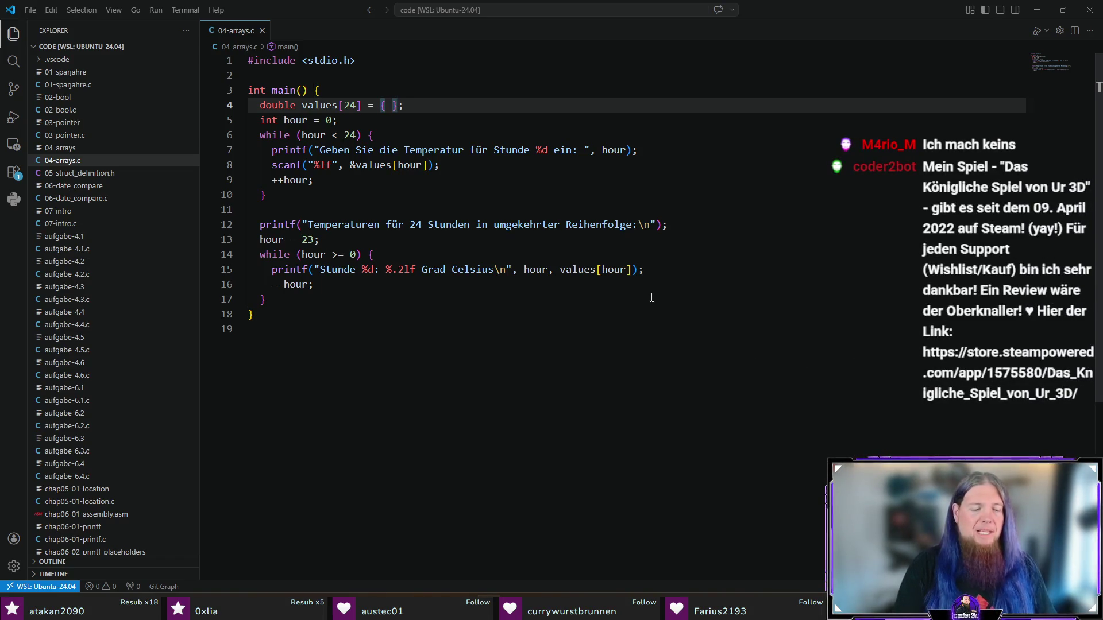
text(1, 2)
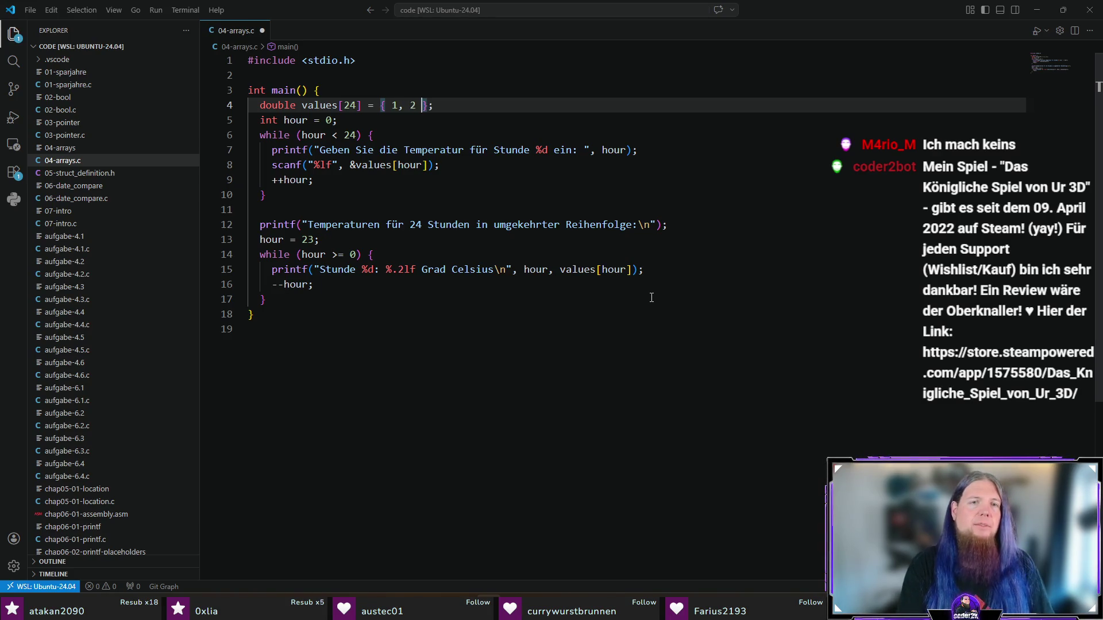
key(Escape)
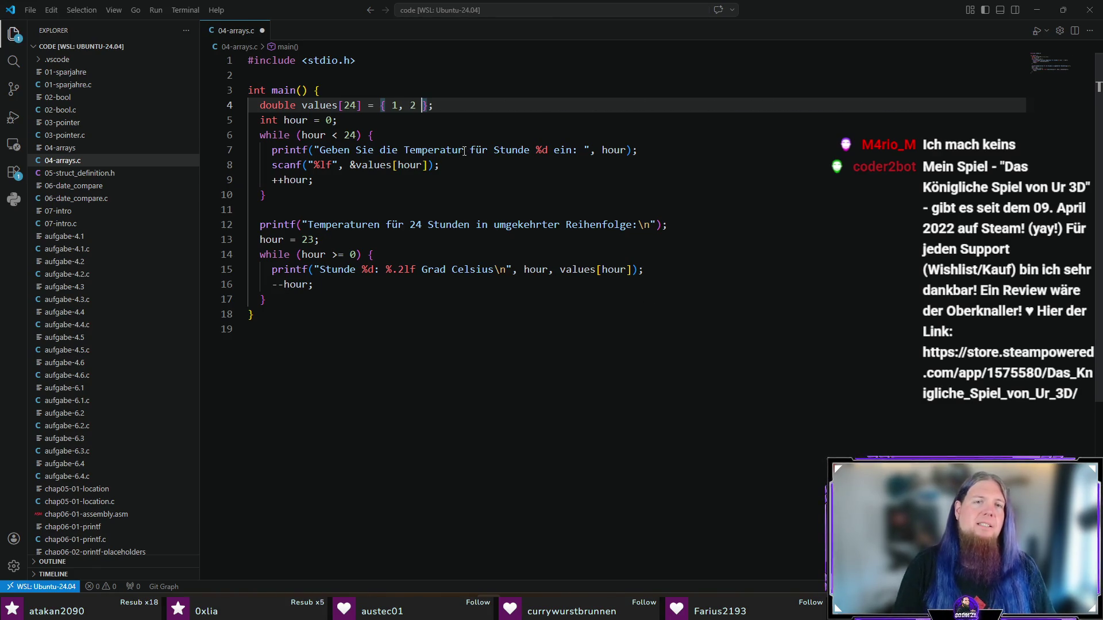
key(Left)
key(Left)
key(Left)
key(shift+Left)
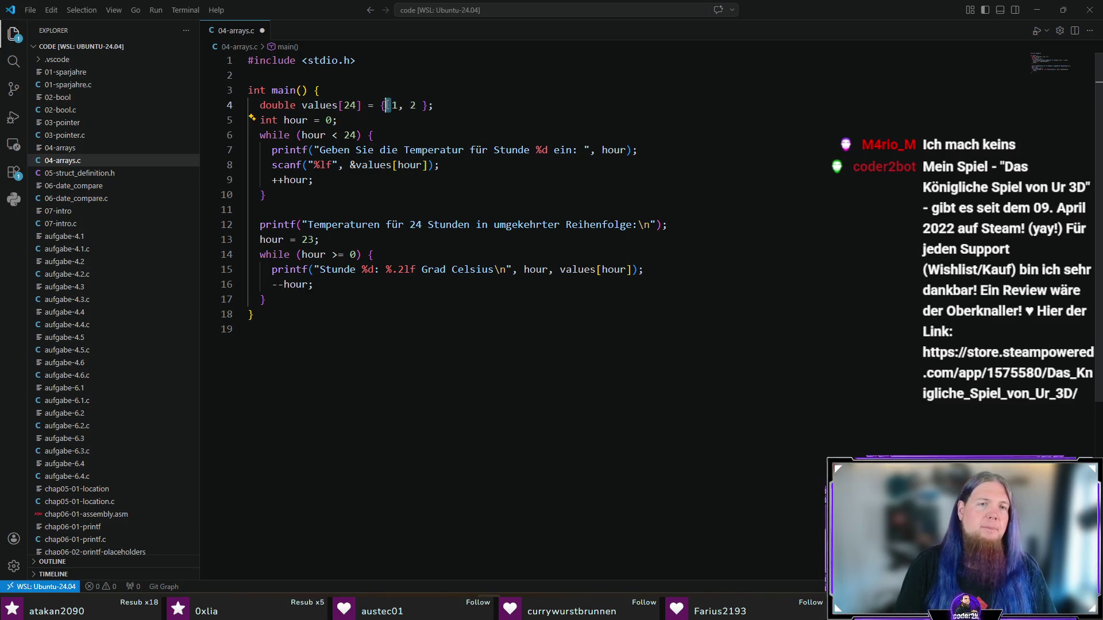
key(Delete)
key(Right)
key(Right)
key(Right)
key(Delete)
key(End)
- Revert the line-4 initializer to empty {} and save 04-arrays.c
key(ctrl+shift+Left)
key(ctrl+shift+Left)
click(499, 106)
key(Left)
key(Left)
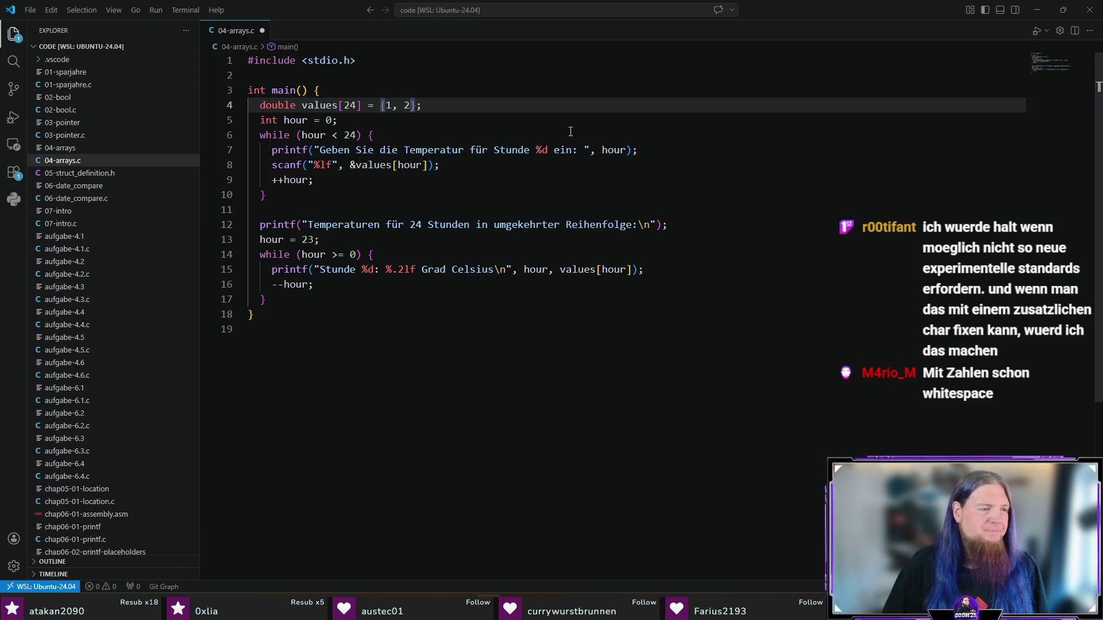
key(shift+Right)
key(shift+Right)
key(shift+Right)
key(BackSpace)
key(End)
key(ctrl+s)
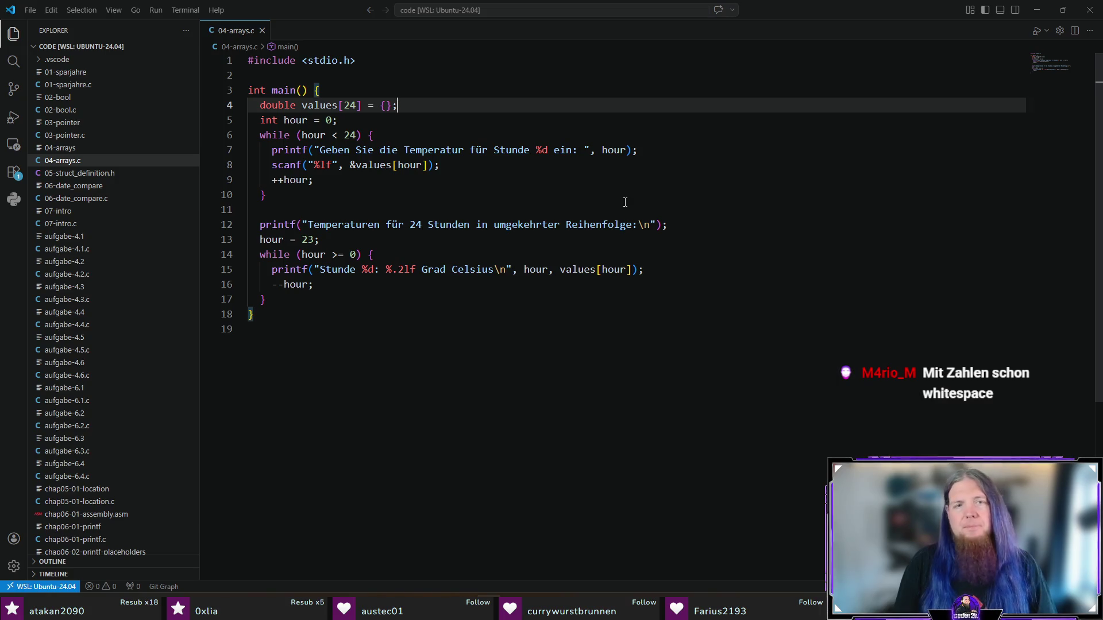
key(ctrl+grave)
- Run ./compile.sh in the terminal, then hide the terminal and minimise VS Code
text(./compile.sh)
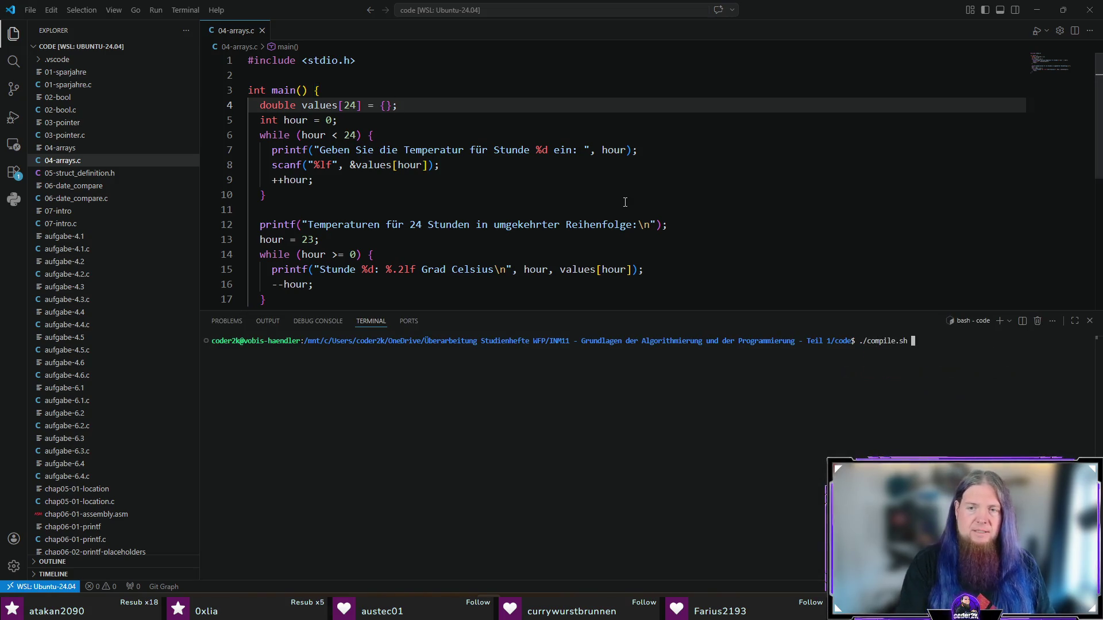
key(Return)
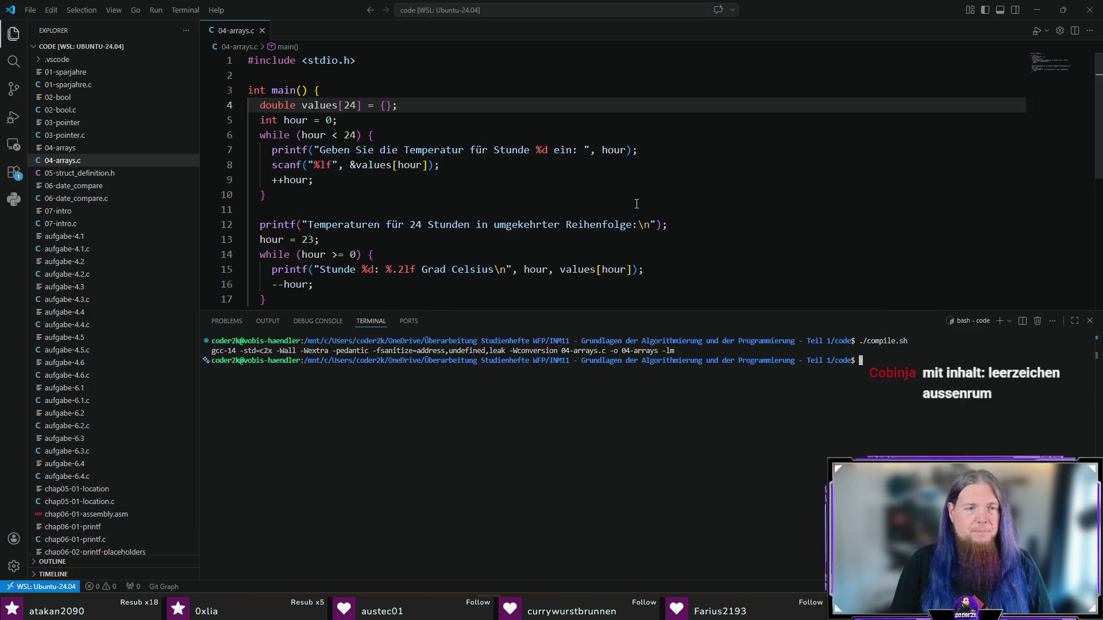
key(ctrl+grave)
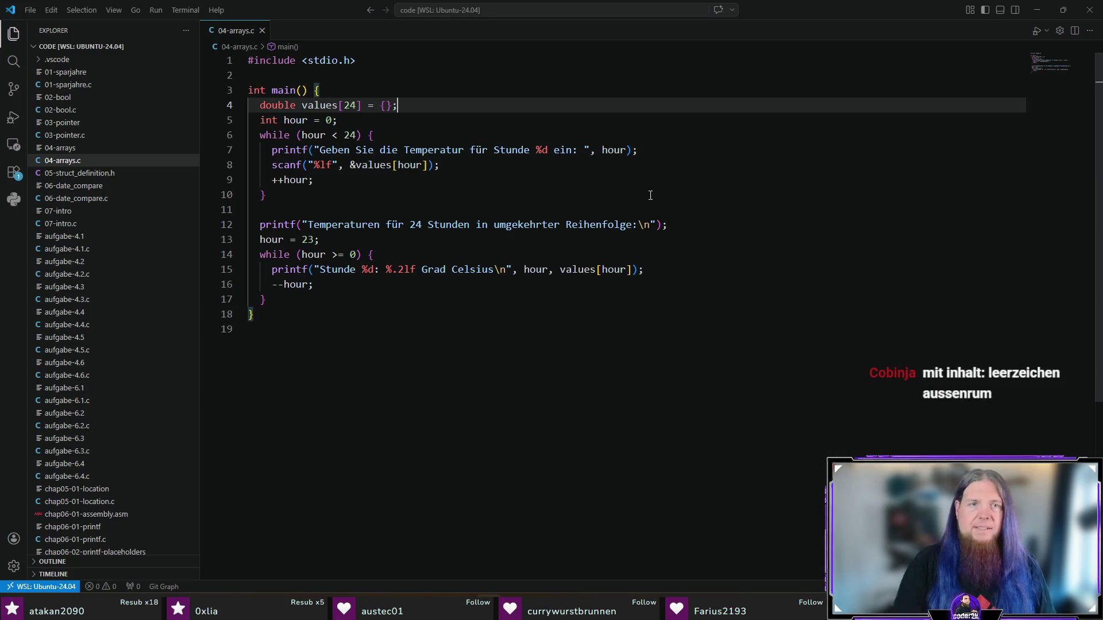
click(1036, 10)
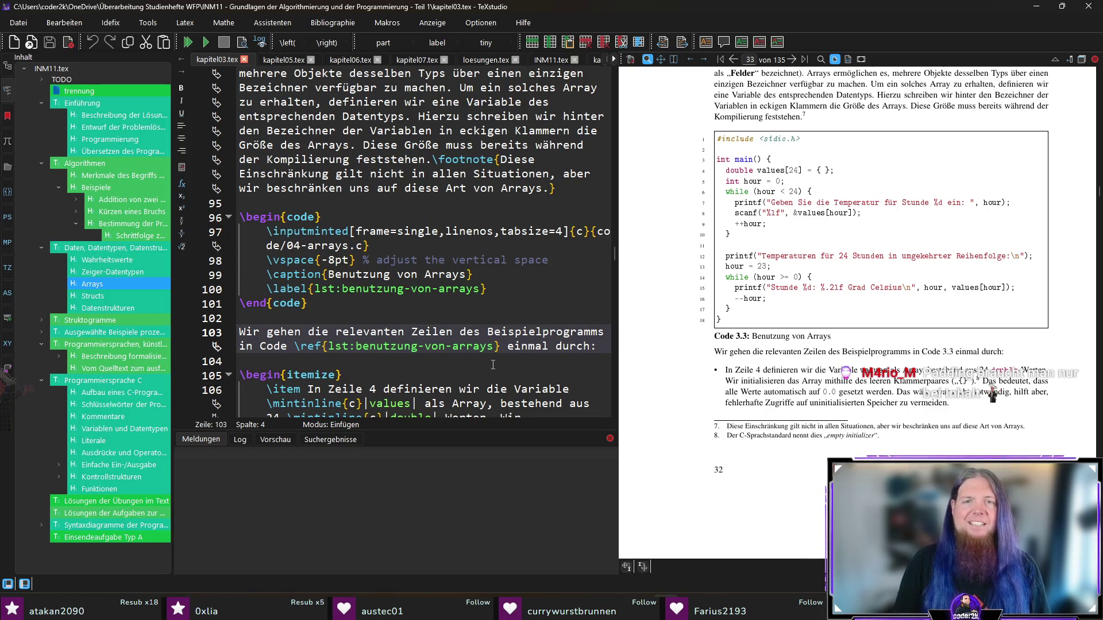
- Recompile with F5, check Code 3.3 shows values[24] = {};, and jump to source line 106
click(416, 303)
key(F5)
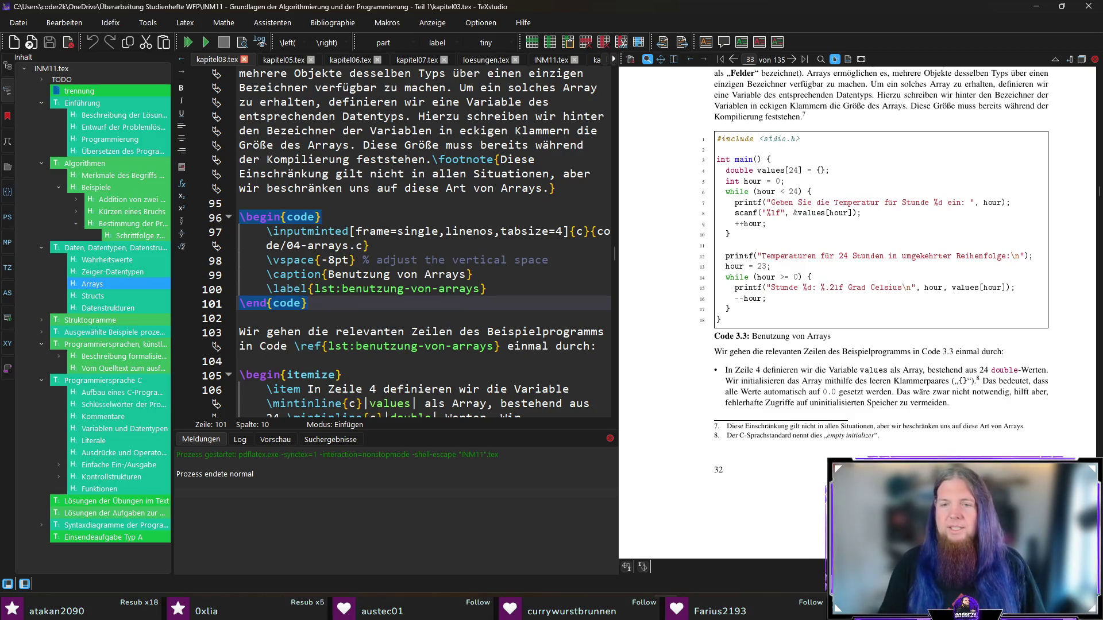
drag(736, 446, 764, 437)
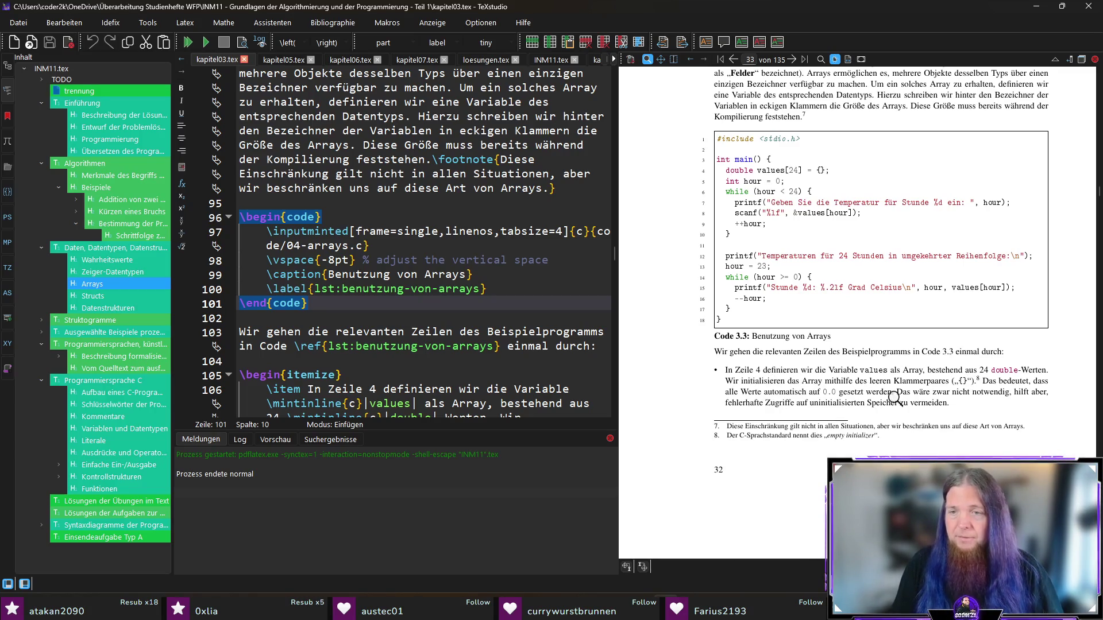
ctrl+click(922, 382)
scroll(357, 331, down, 2)
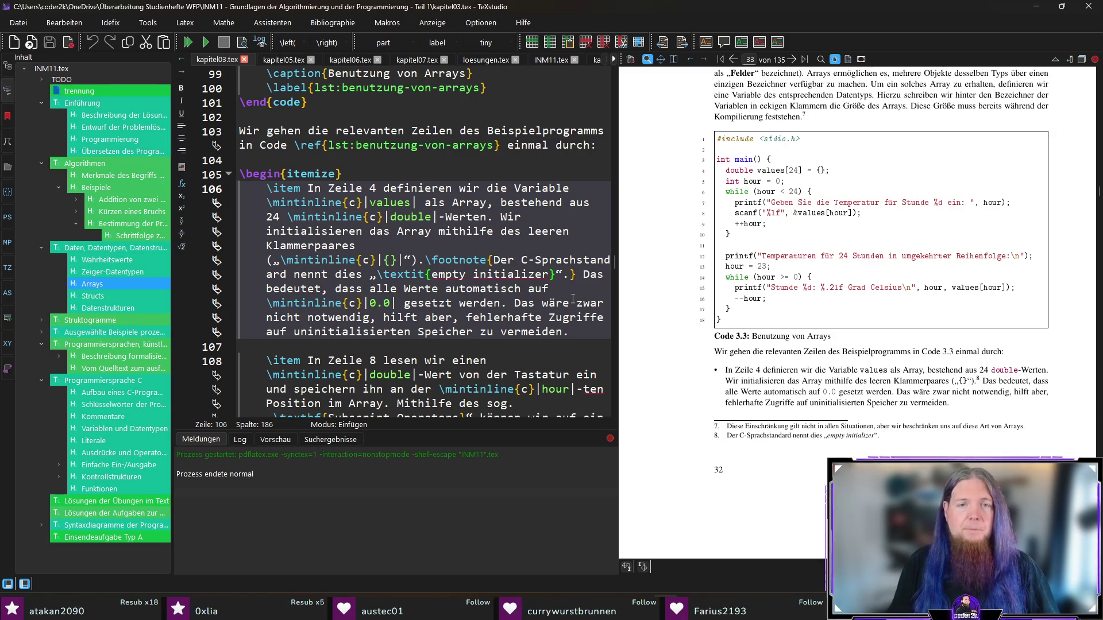
- Extend footnote 8: empty braces allowed since C23, previously one had to write „= { 0.0 }“
text(Das ist sei)
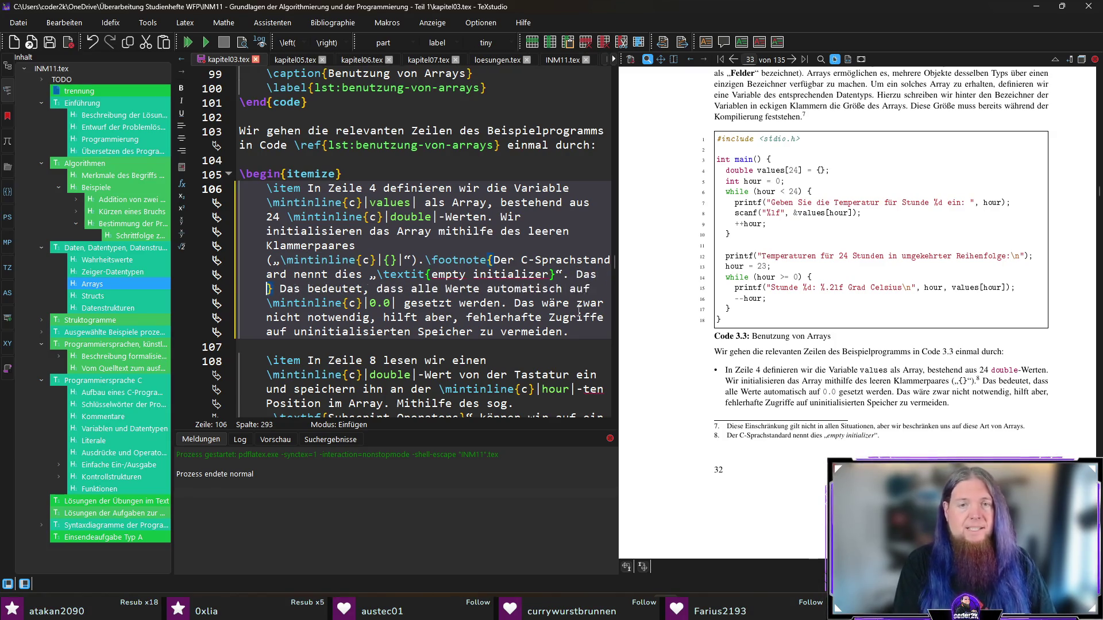
text(C23 erlaubt.)
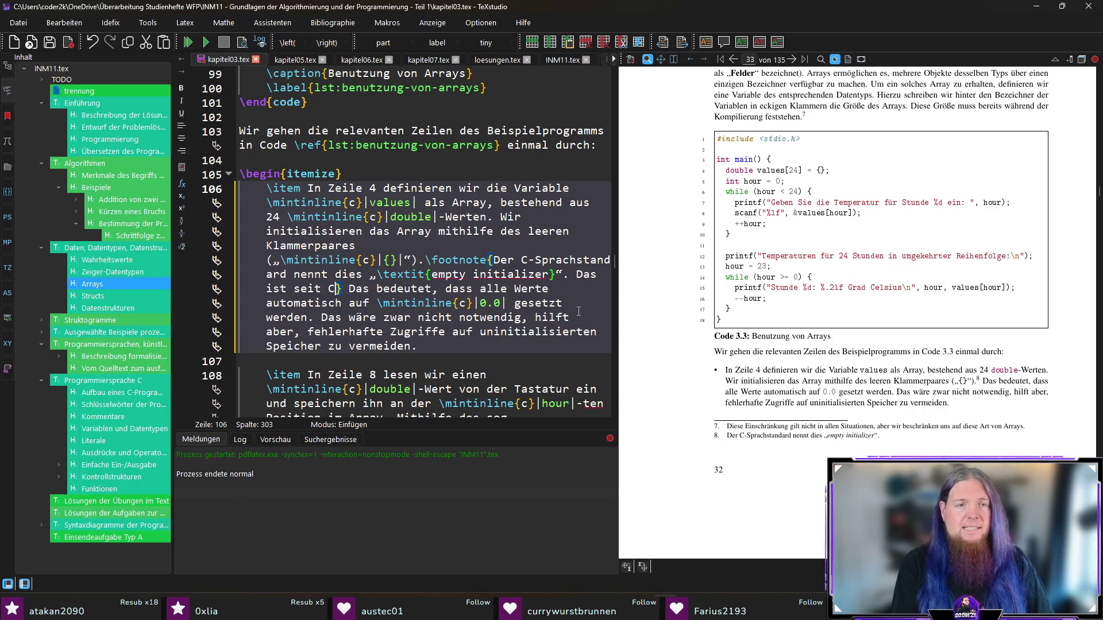
text( Vorher hätten wir } Das)
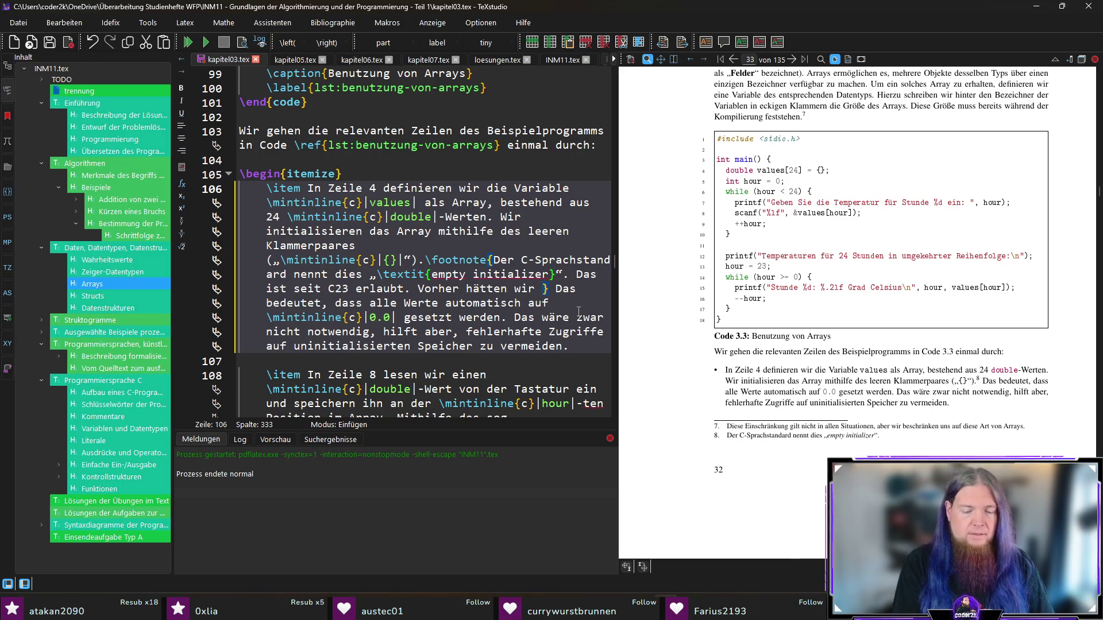
text(„)
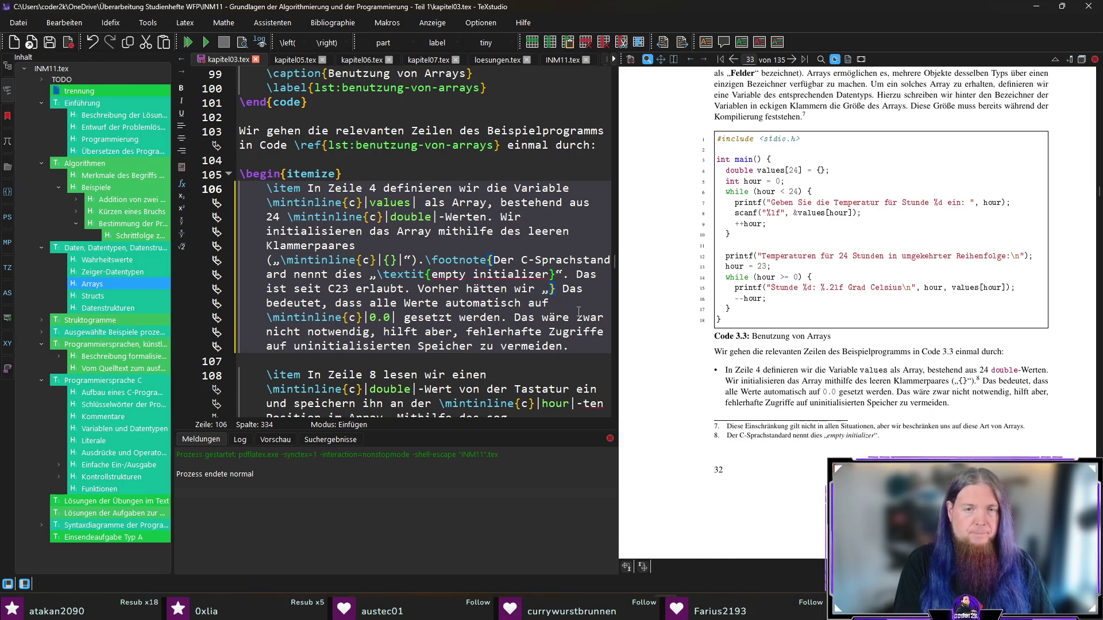
text(\minti)
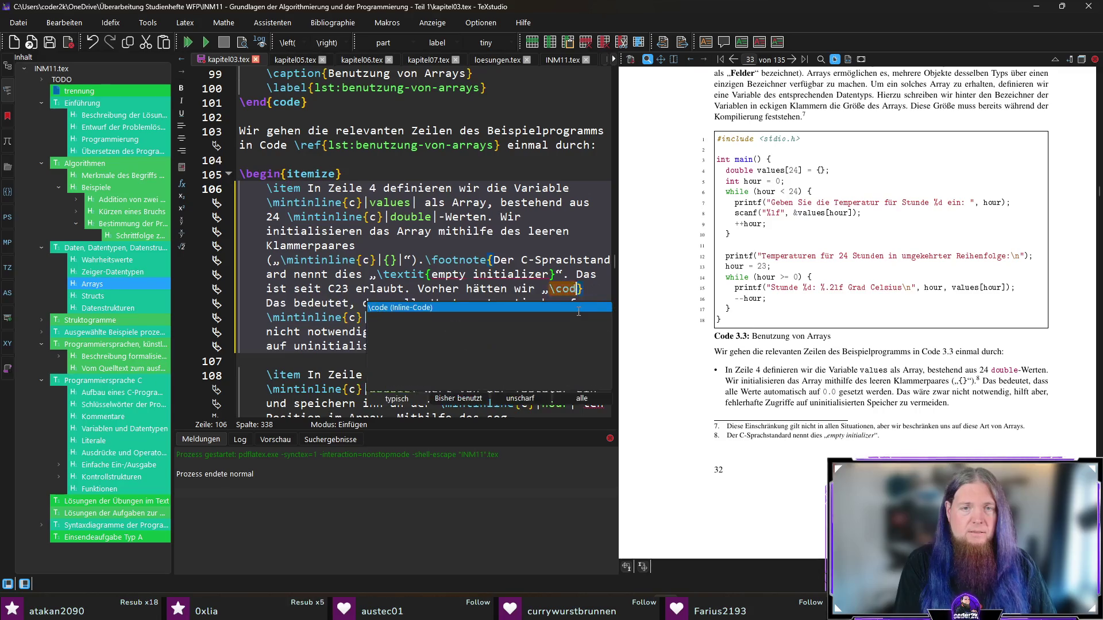
key(Return)
text(= {}|} Das)
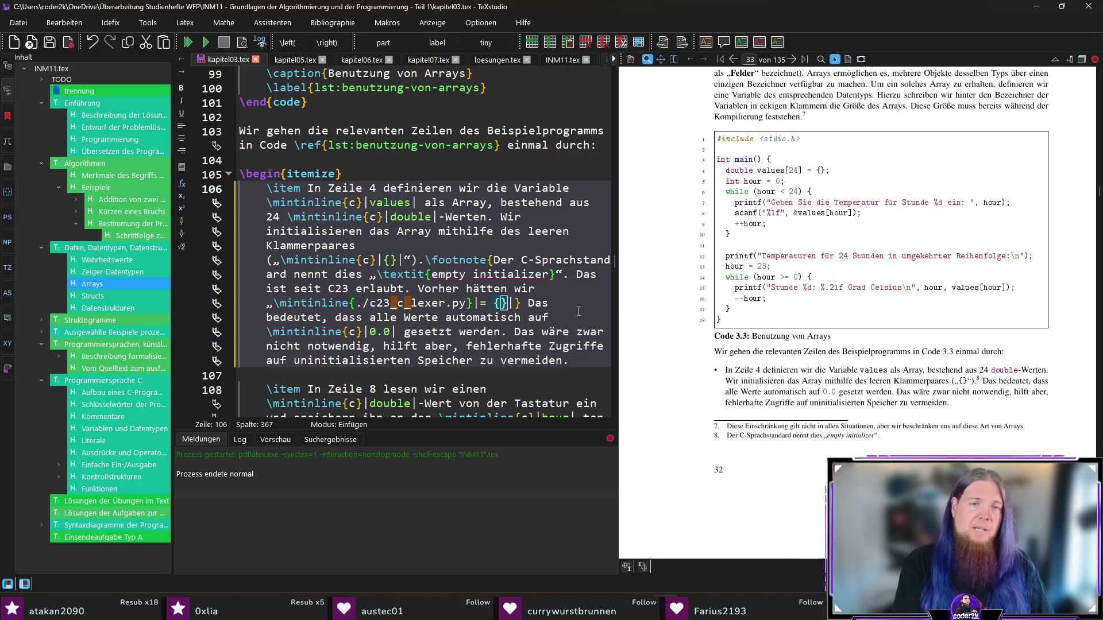
text( 0.0)
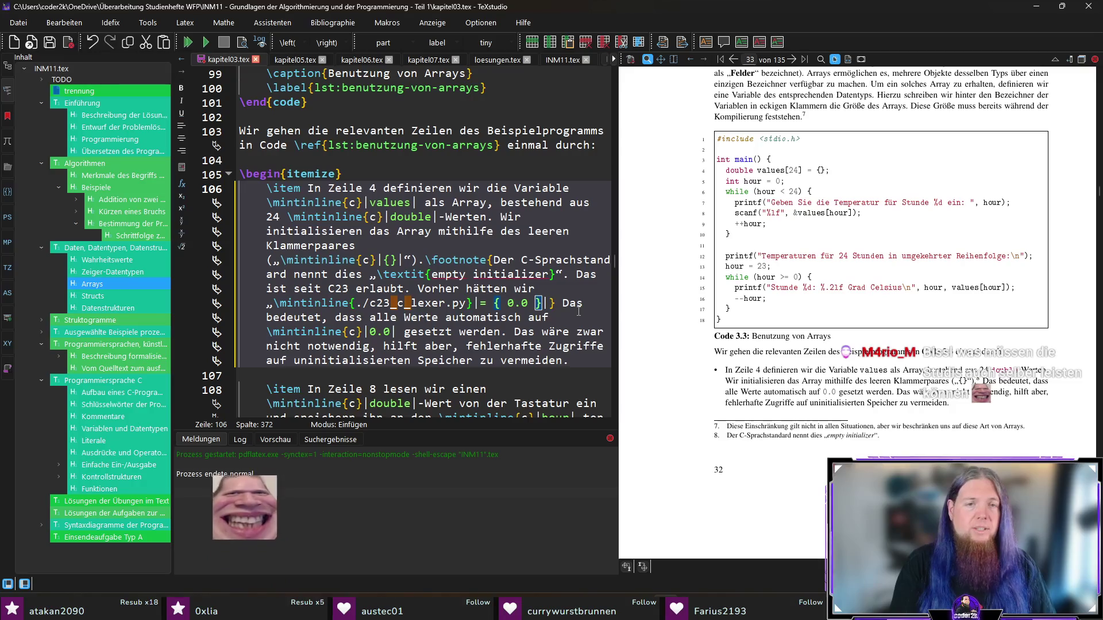
key(Right)
key(Right)
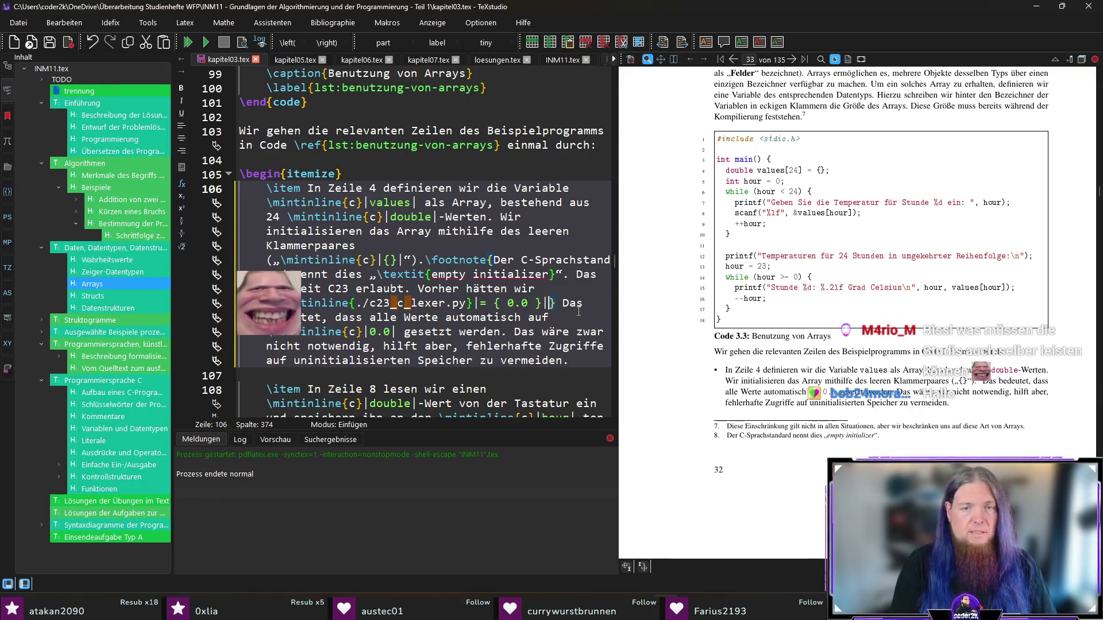
text(“)
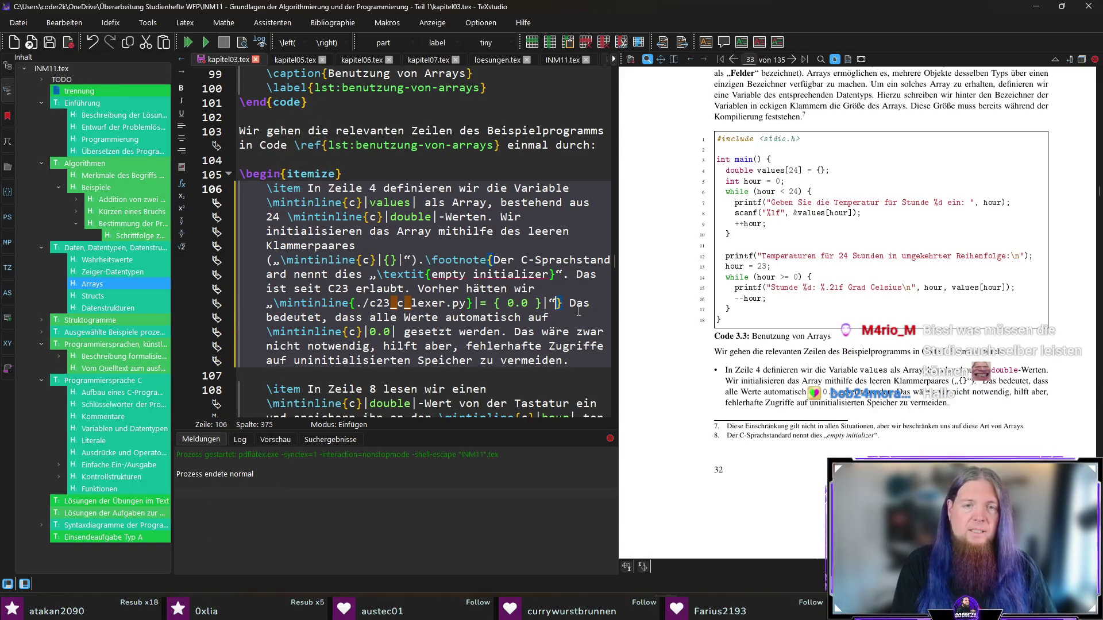
text( schreibe)
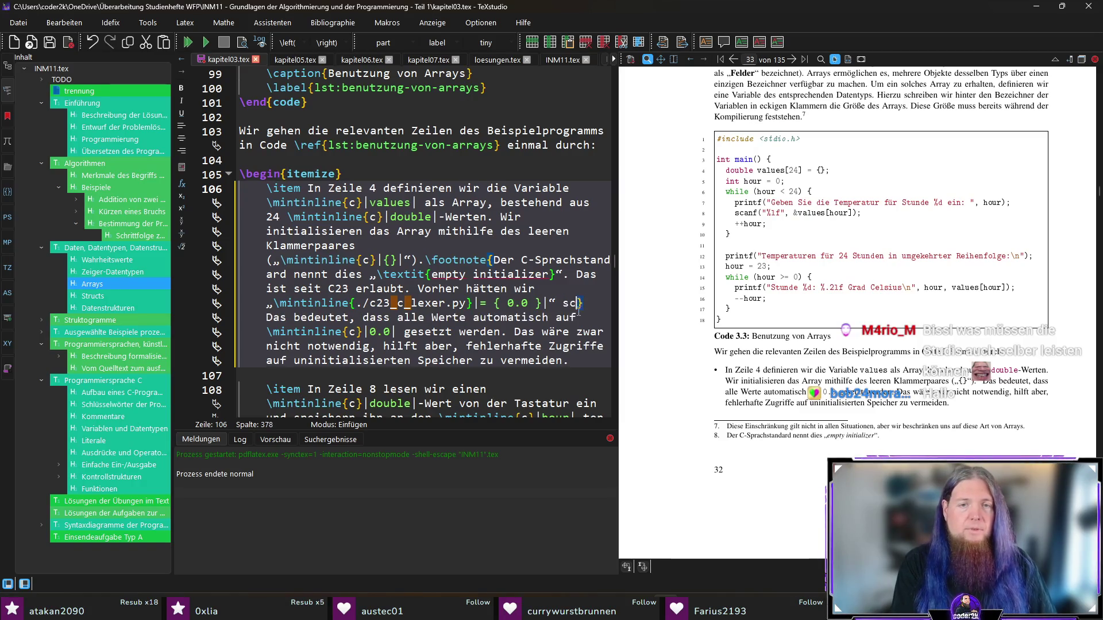
text(n müssen.)
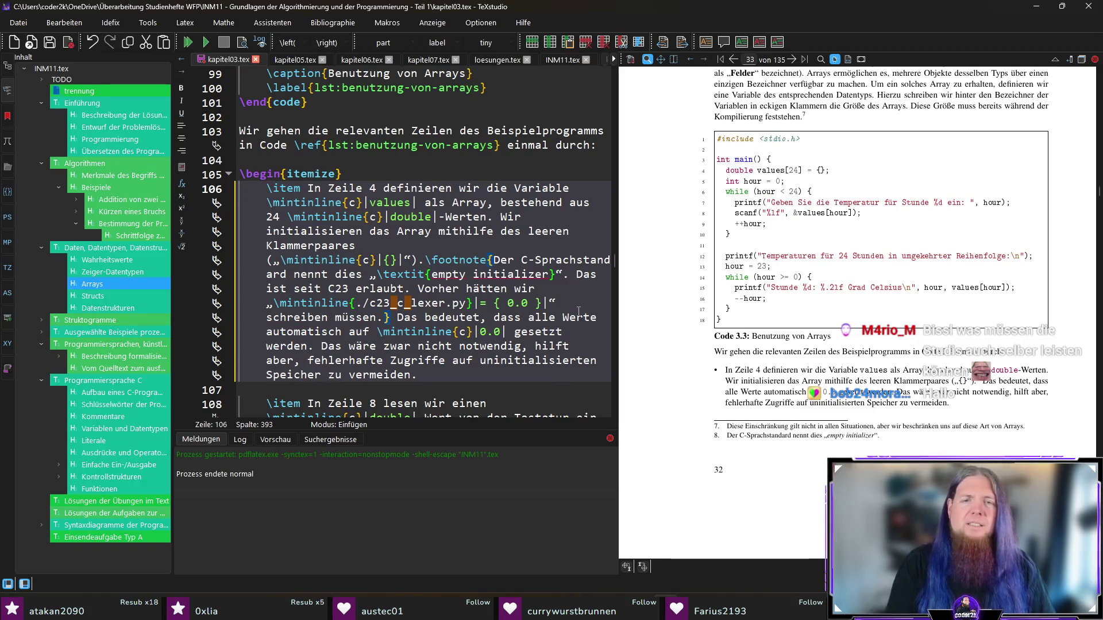
- Replace 'Vorher' with 'Unter Benutzung eines älteren Standards' and rebuild the PDF
key(Right)
key(Right)
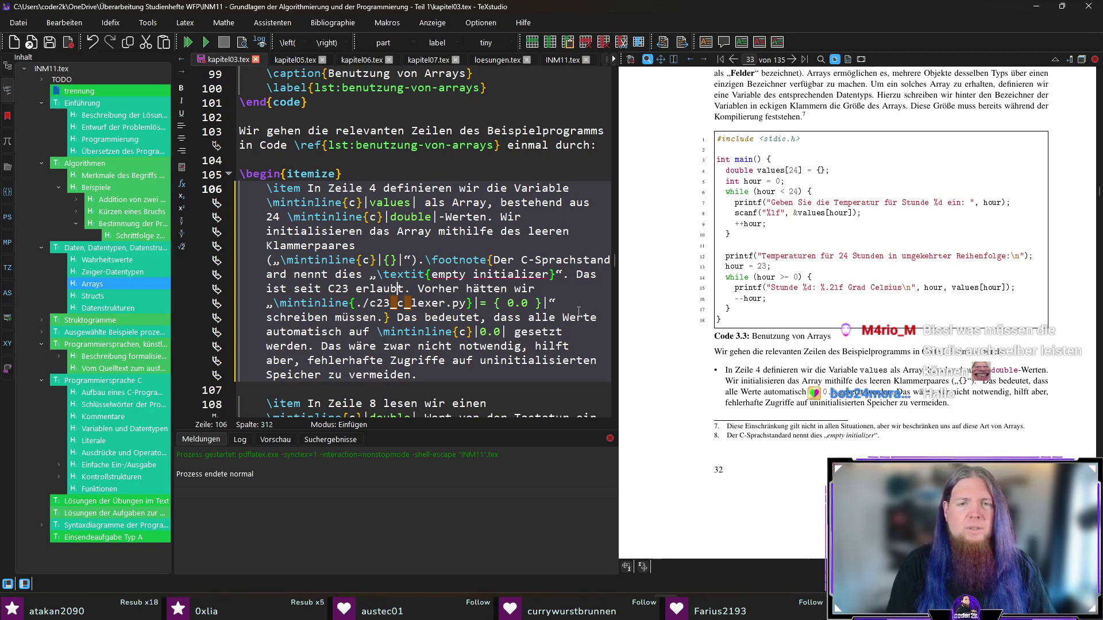
key(ctrl+Left)
key(ctrl+Left)
key(ctrl+Left)
key(ctrl+shift+Right)
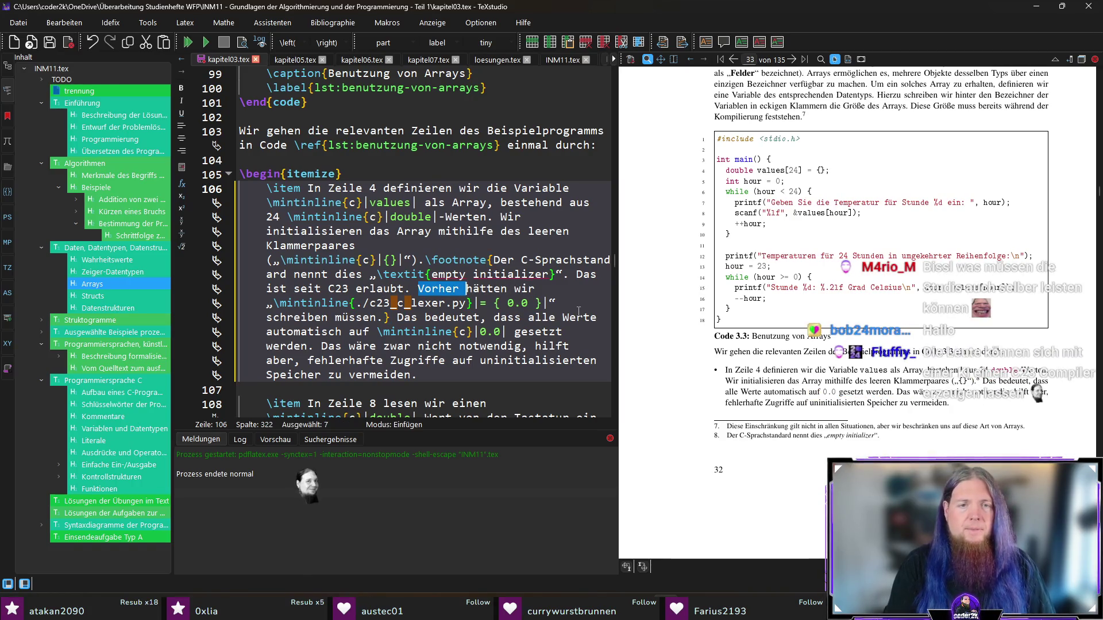
text(Unter Benutzun)
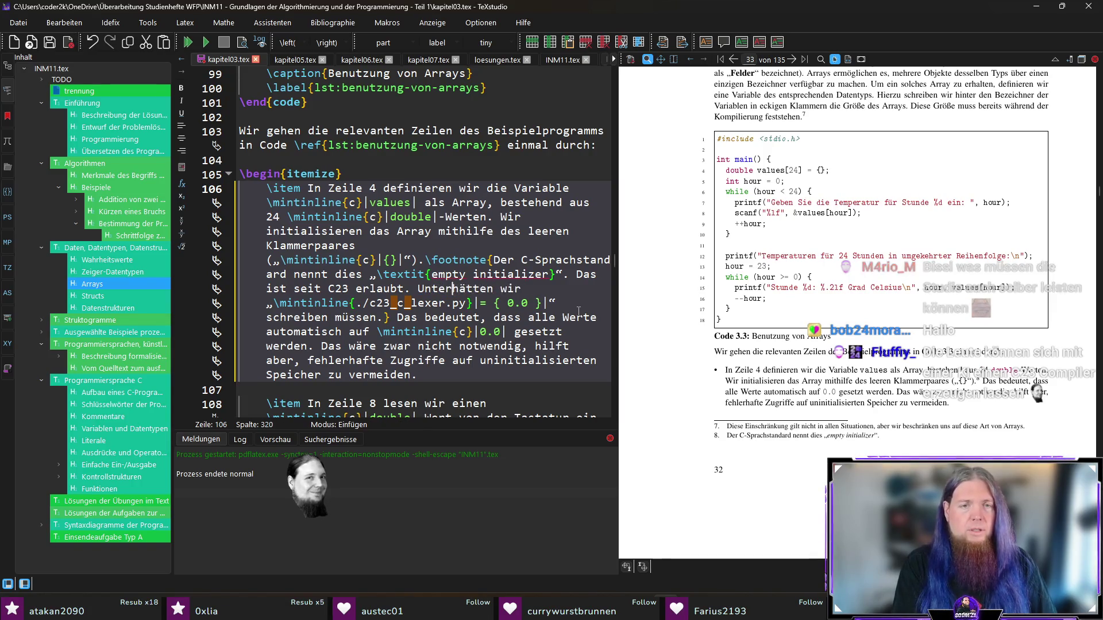
text(g älterer Sta)
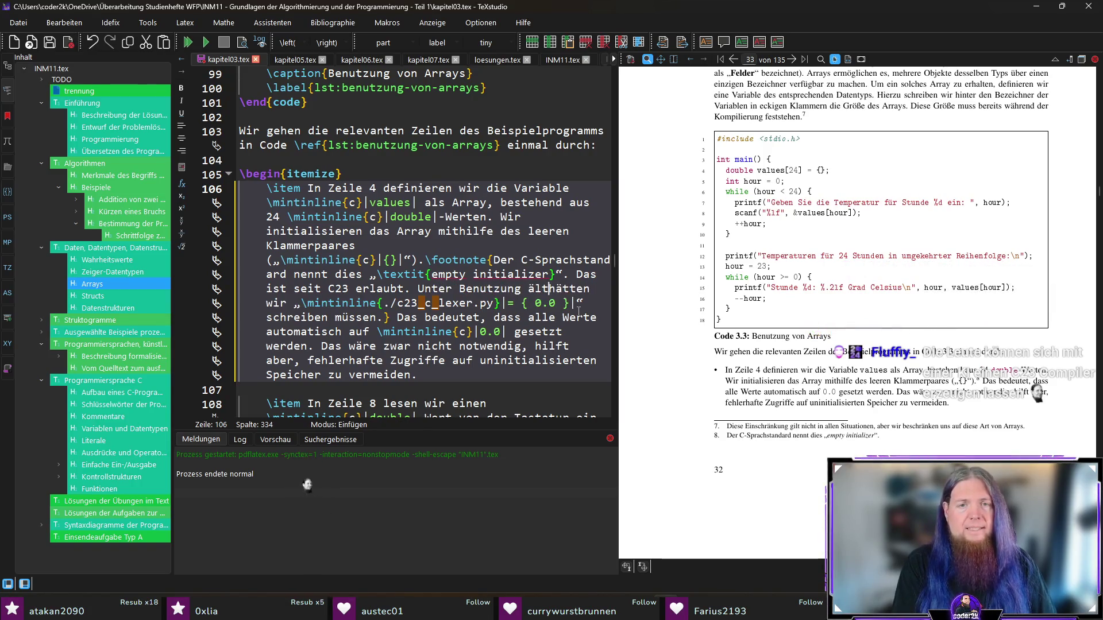
text(ndards)
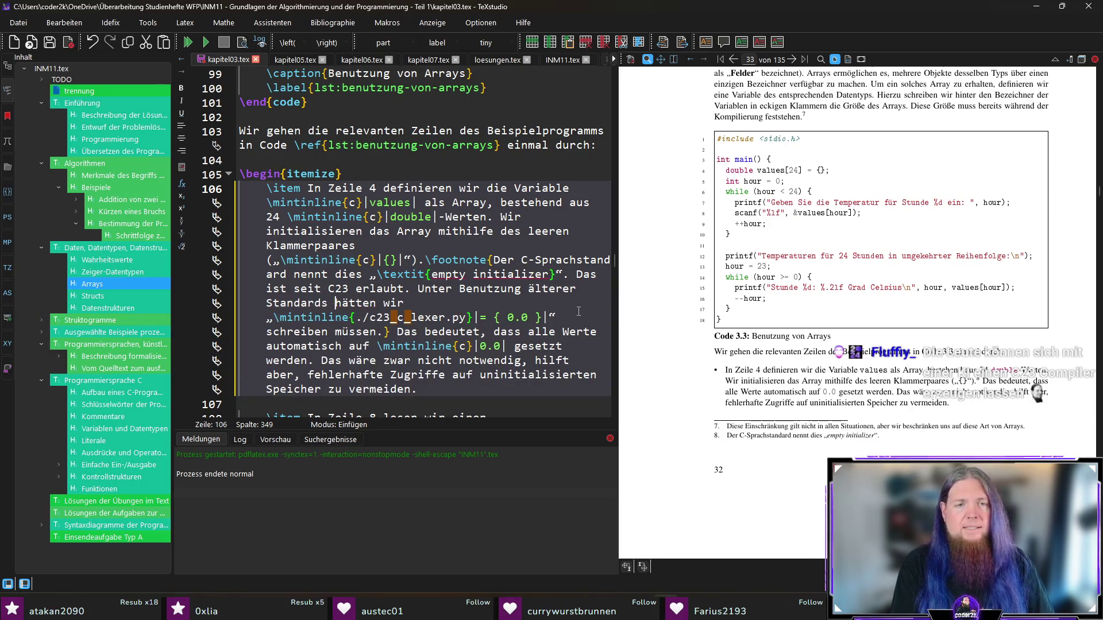
key(ctrl+shift+Left)
key(ctrl+shift+Left)
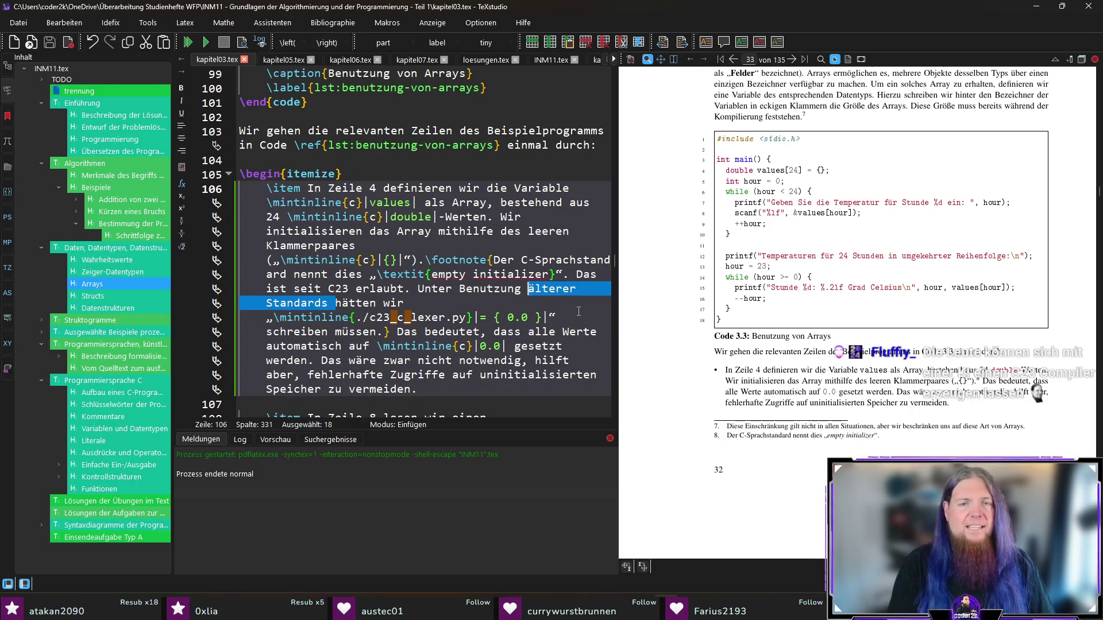
text(eines älteren Sta)
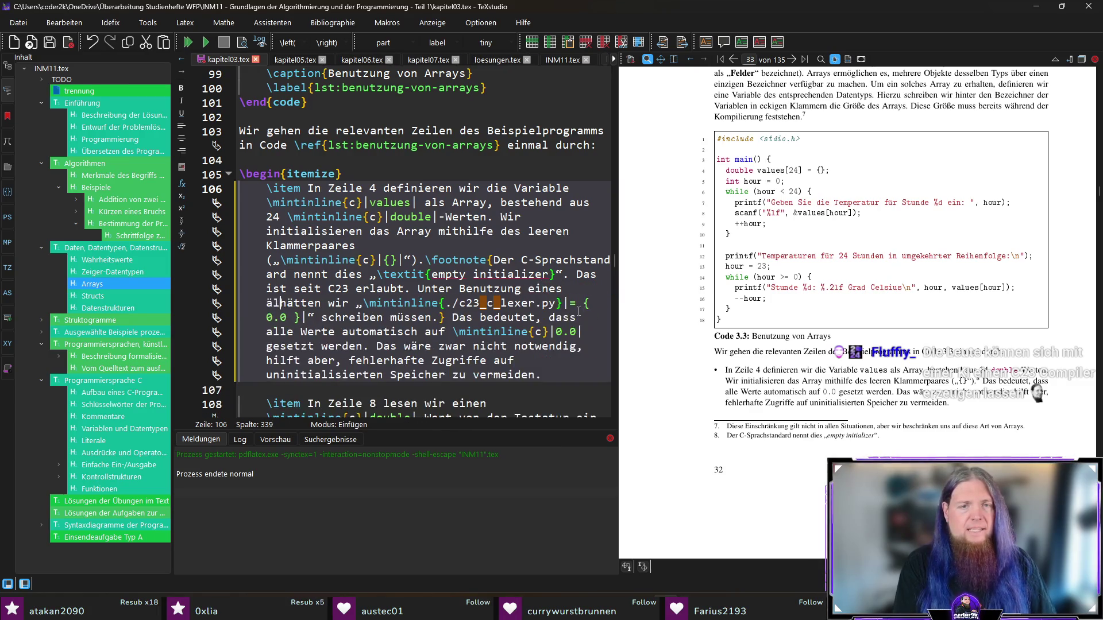
text(ndards)
key(F5)
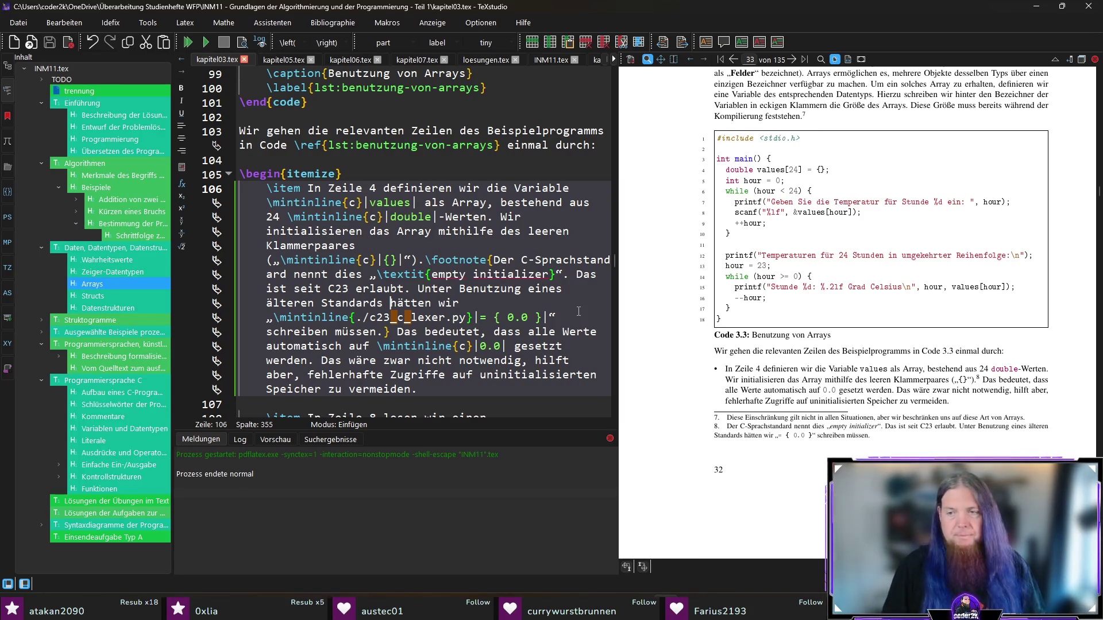
- Change 'Unter' to 'Bei' in the footnote and rebuild the PDF
double_click(439, 287)
text(Bei)
key(F5)
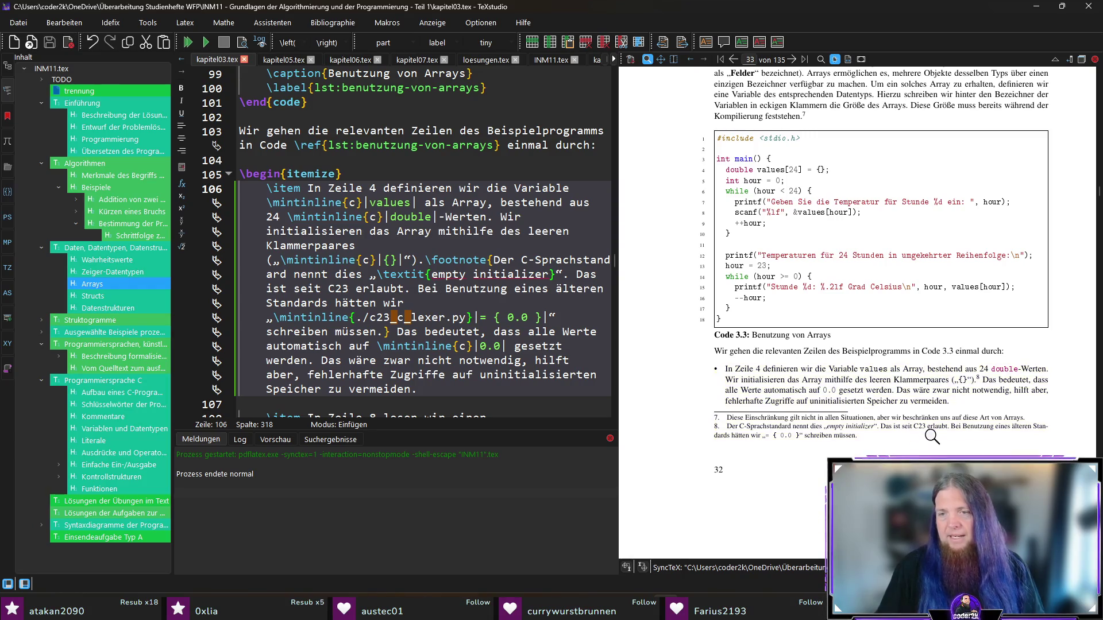
- Replace 'erlaubt' with 'möglich' in footnote 8, rebuild, and magnify the footnotes in the preview
double_click(389, 289)
text(mö)
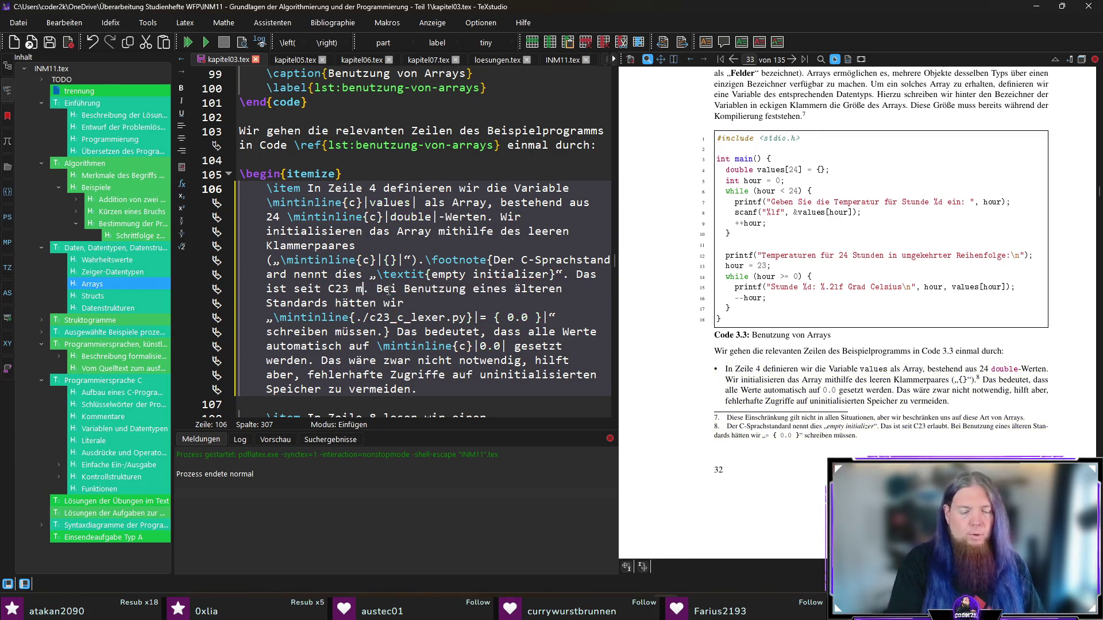
text(glich)
key(F5)
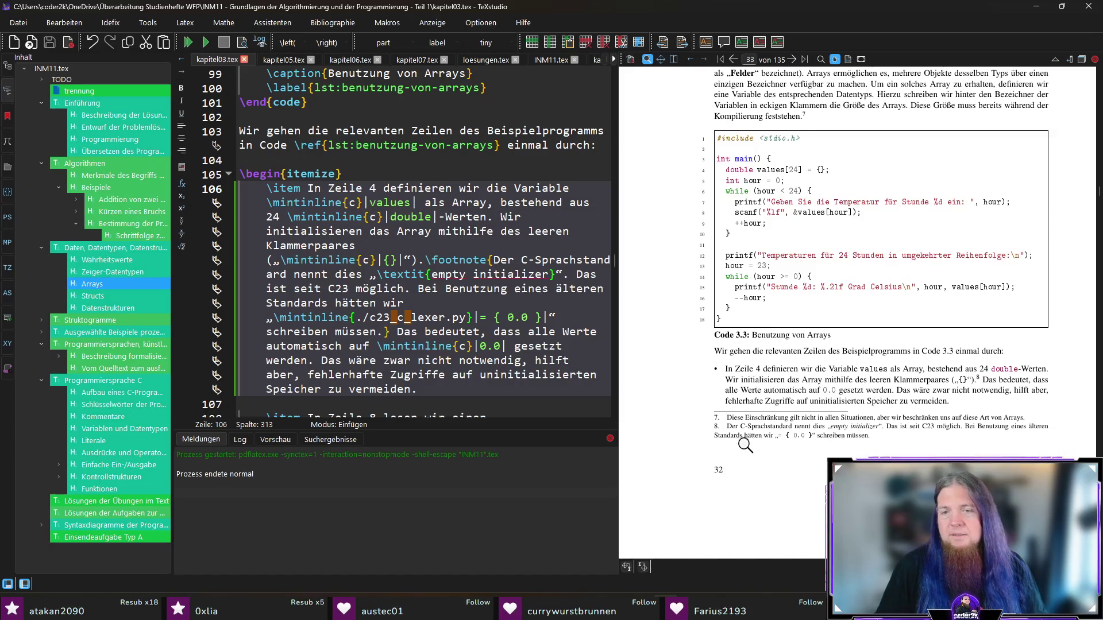
drag(794, 440, 848, 439)
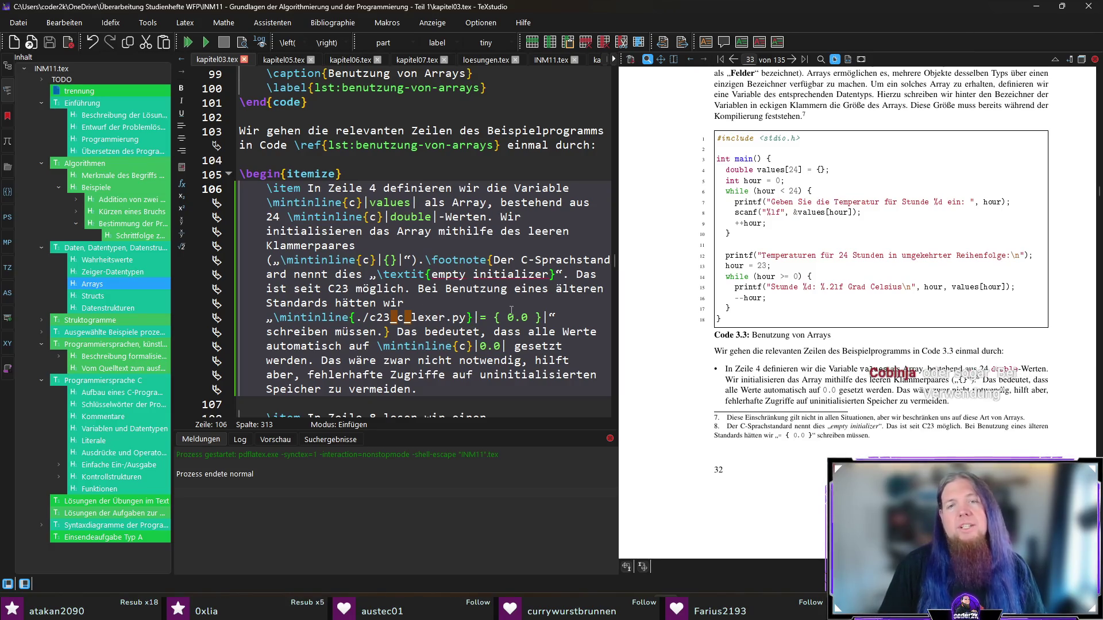
- Insert 'stattdessen' after 'wir' and change 'müssen' to 'können', then save and rebuild
click(393, 303)
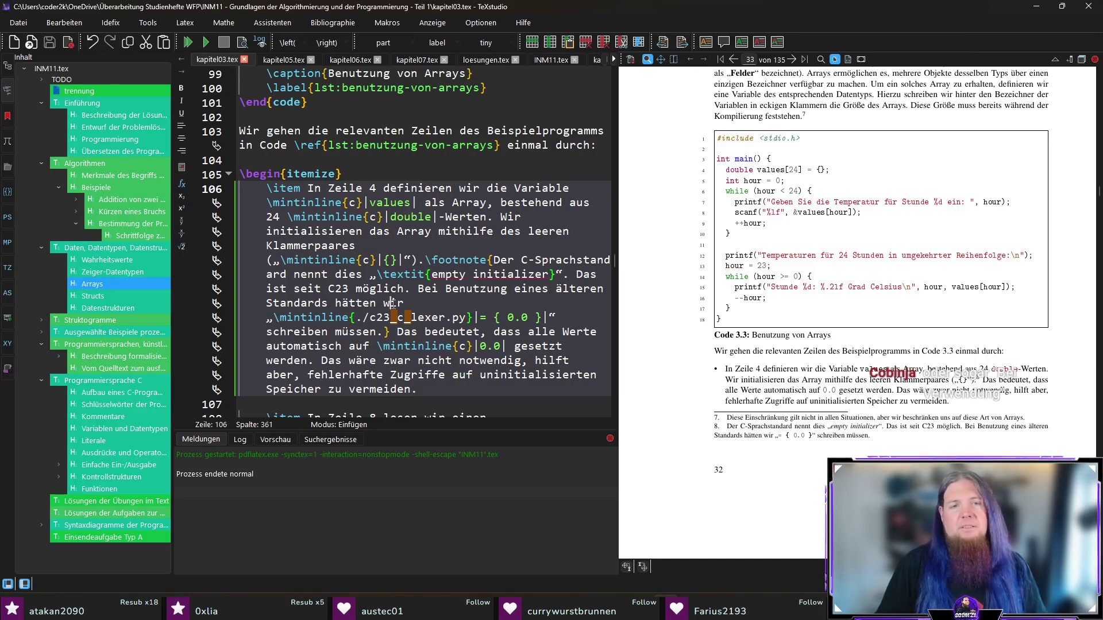
text( sta)
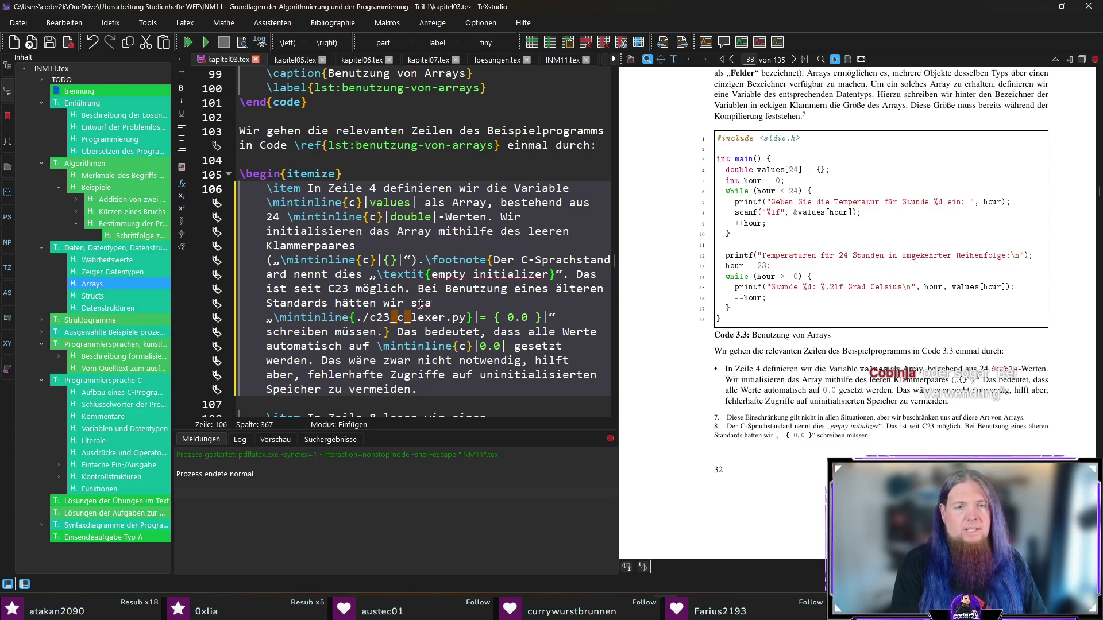
text(ttdessen)
key(End)
double_click(356, 335)
text(können)
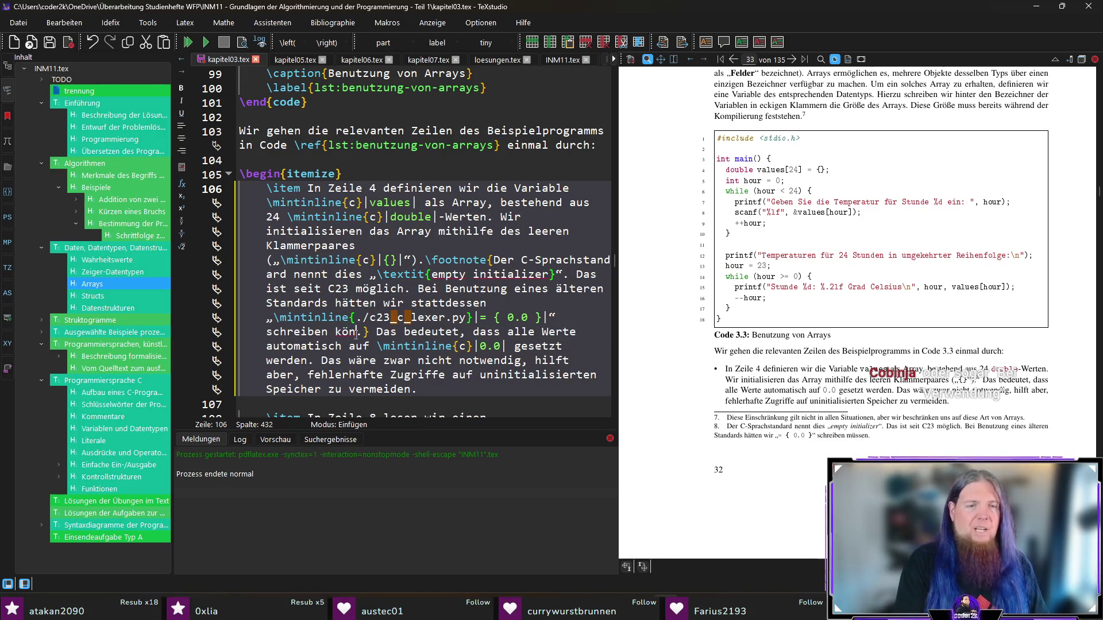
key(ctrl+s)
key(F5)
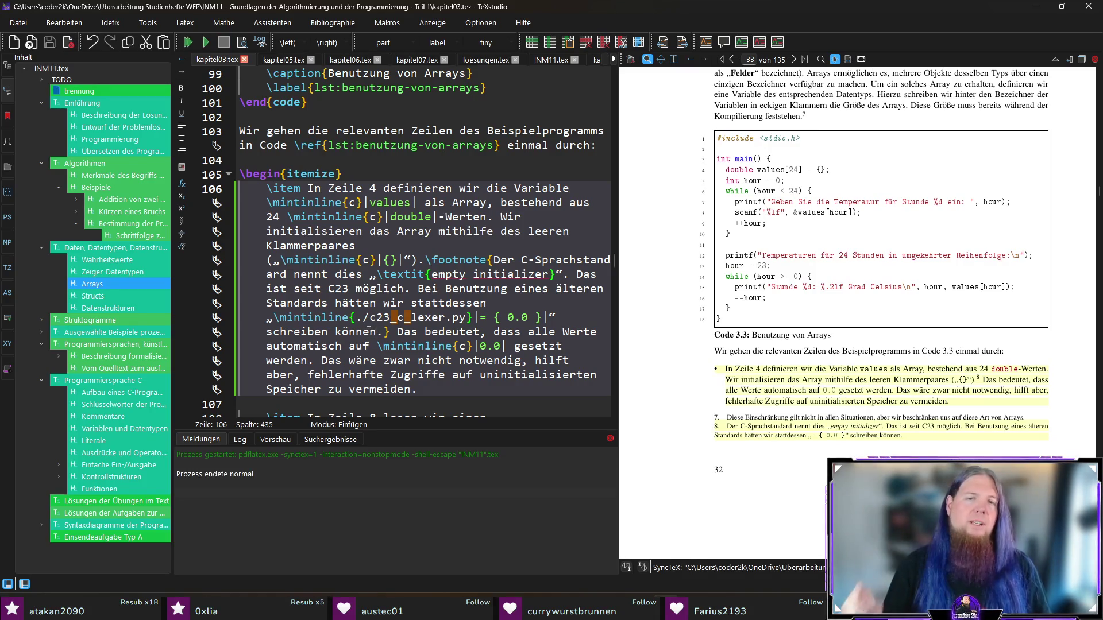
- Replace 'Bei Benutzung' with 'Unter Verwendung' and rebuild the PDF
drag(418, 290, 509, 295)
text(Unter Verwendun)
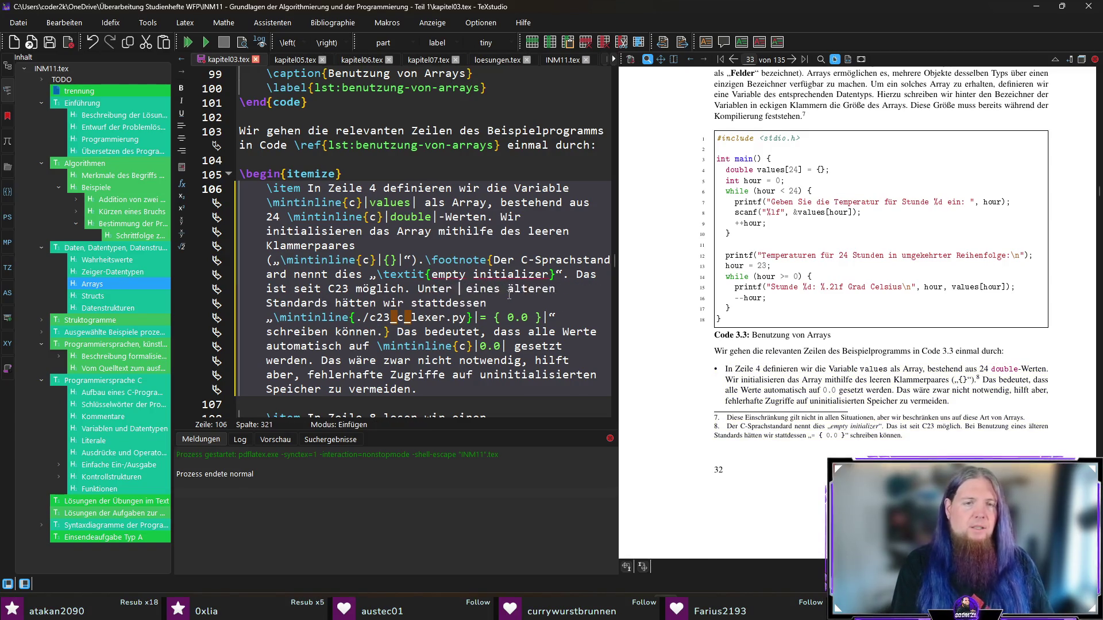
text(g)
key(F5)
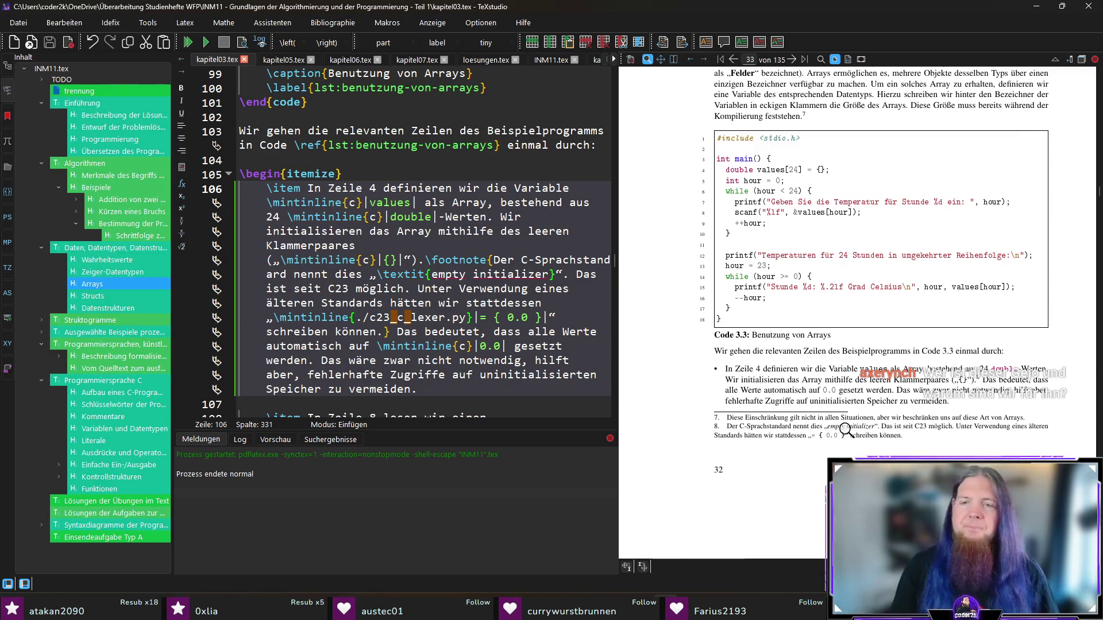
- Magnify footnote 8 in the PDF preview to confirm it reads 'Unter Verwendung eines älteren Standards'
drag(877, 394, 879, 391)
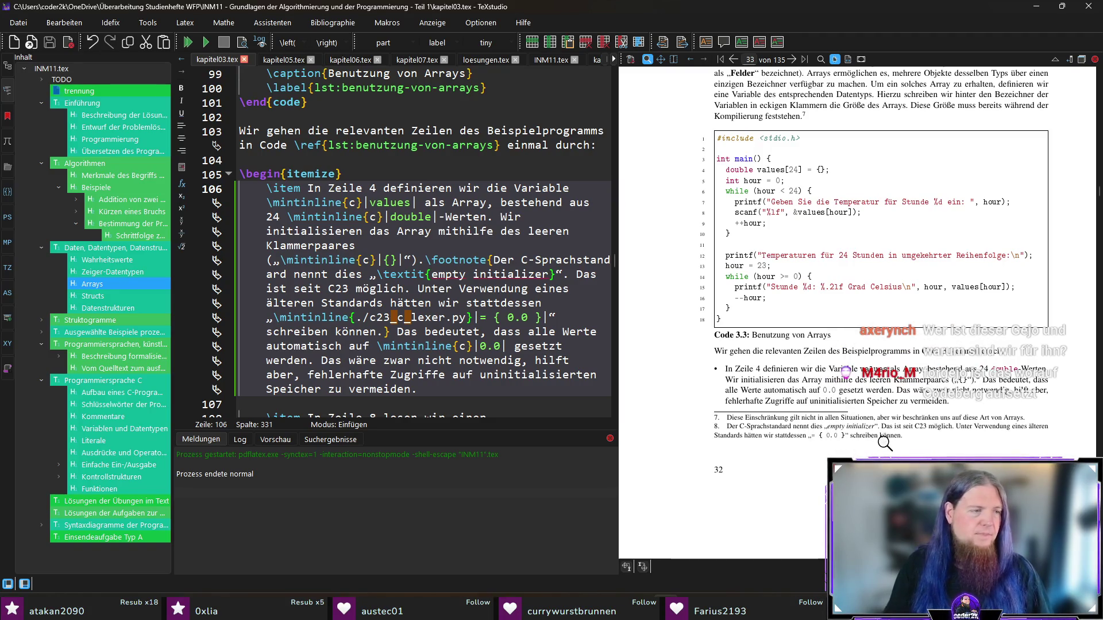
scroll(879, 434, down, 1)
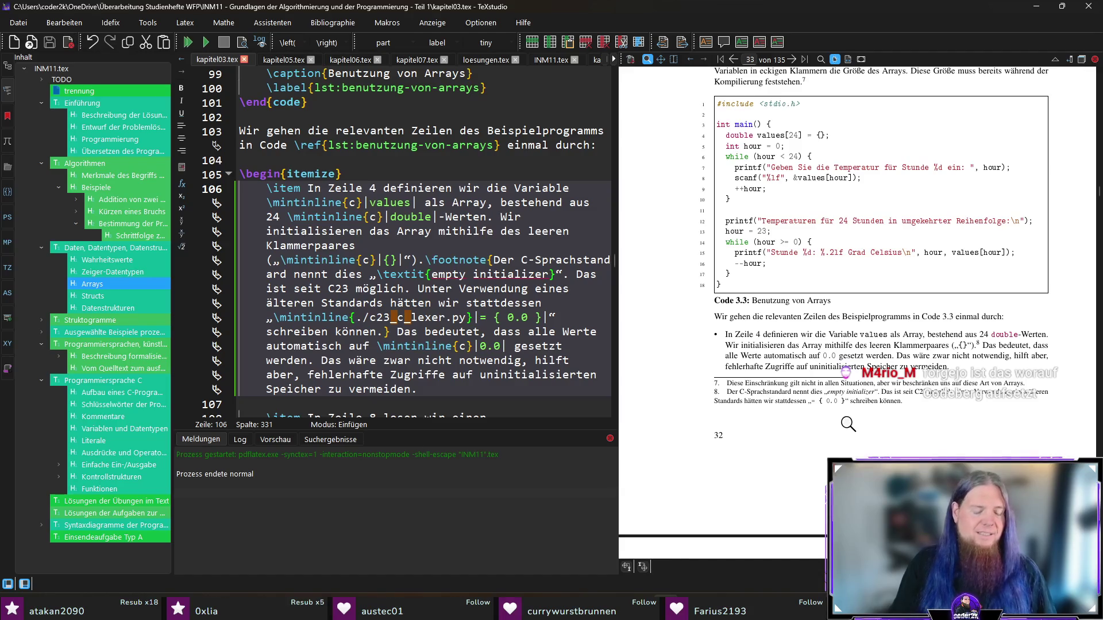
- Scroll the PDF preview between the end of page 32 and page 33's Code 3.3 explanations
scroll(847, 425, down, 8)
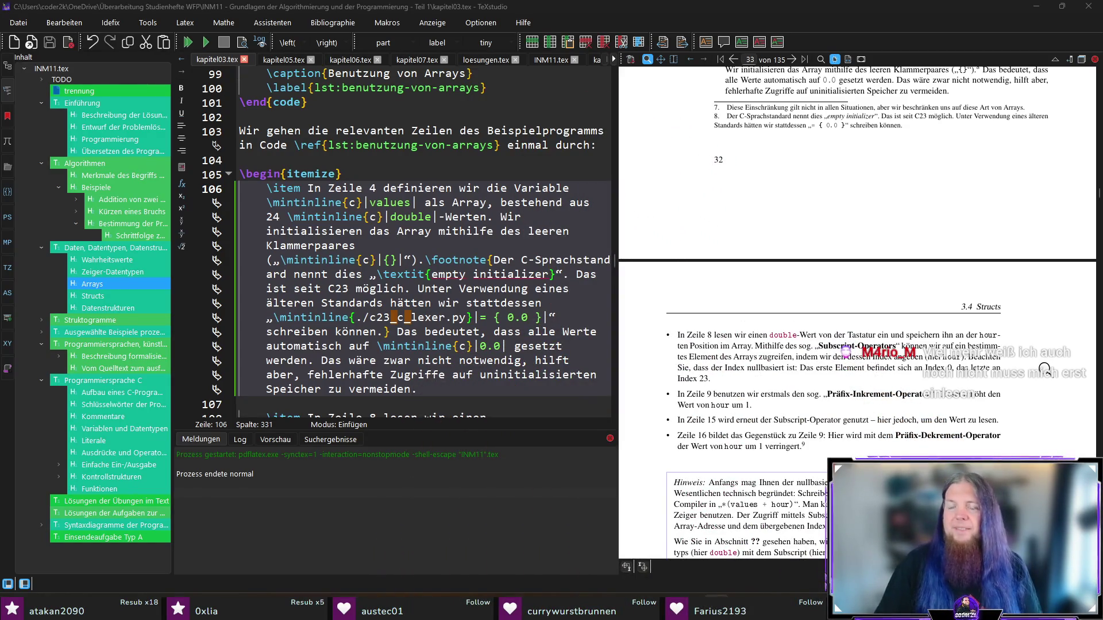
scroll(1046, 362, down, 3)
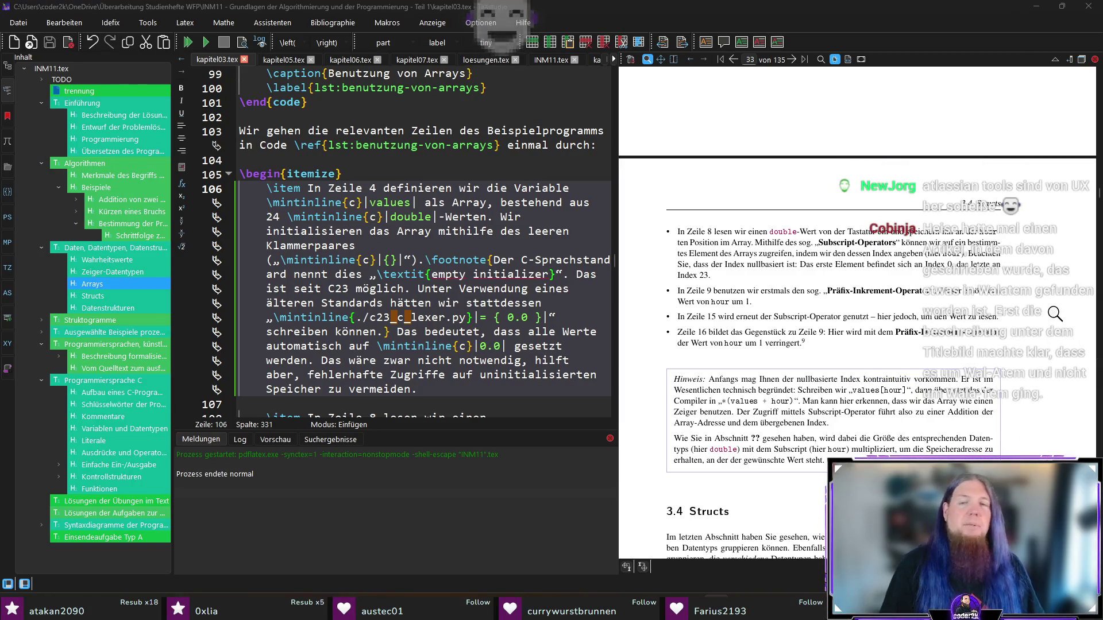
scroll(1025, 300, up, 3)
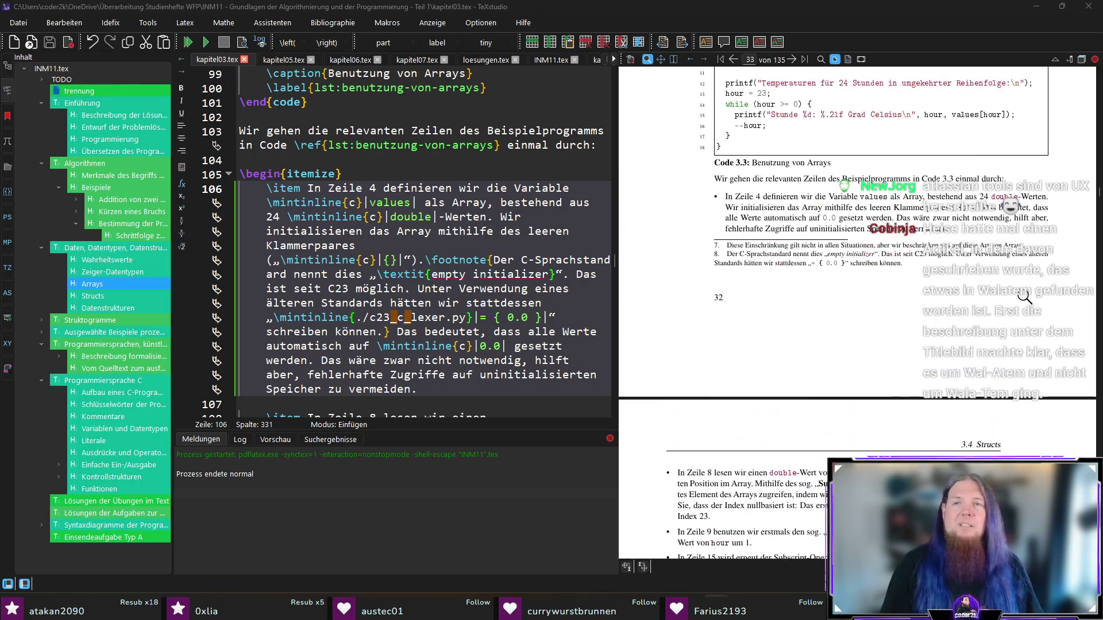
ctrl+click(886, 262)
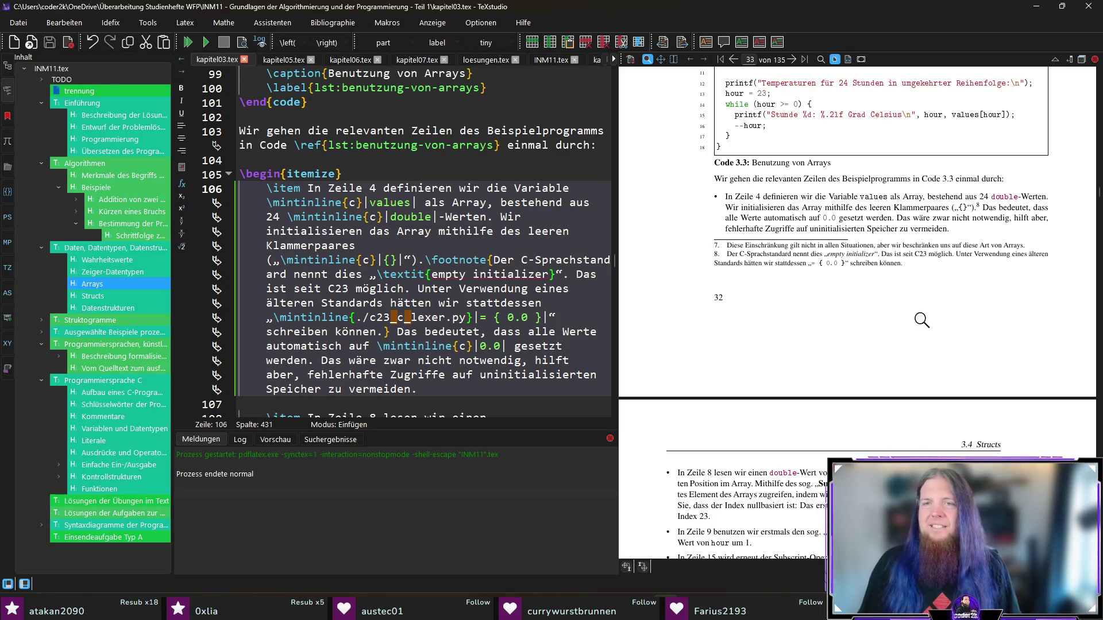
scroll(909, 296, down, 3)
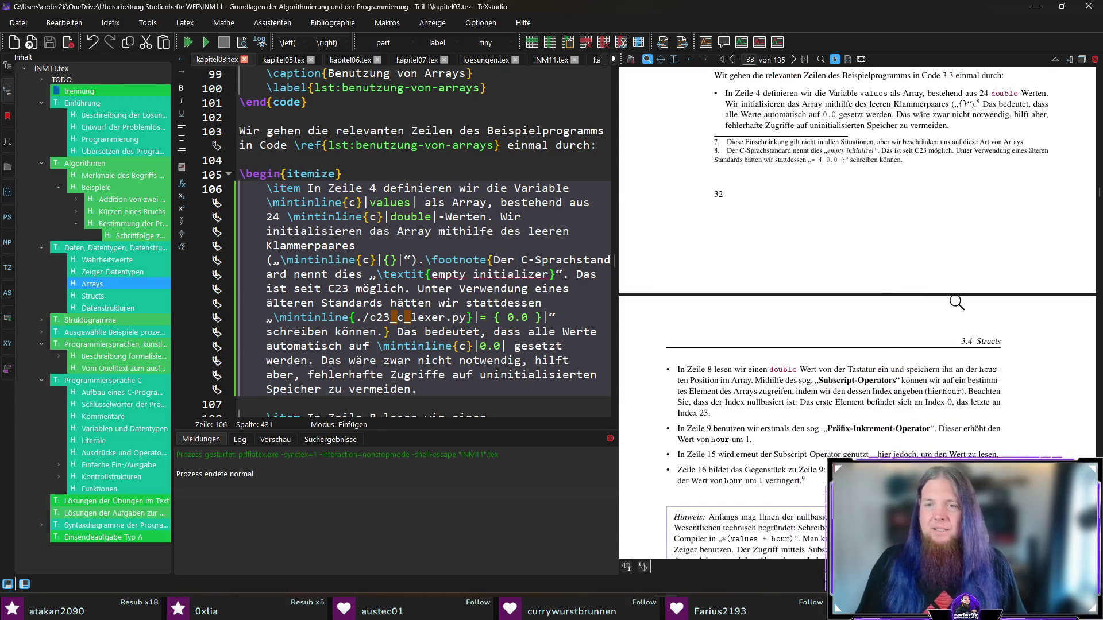
scroll(870, 341, up, 3)
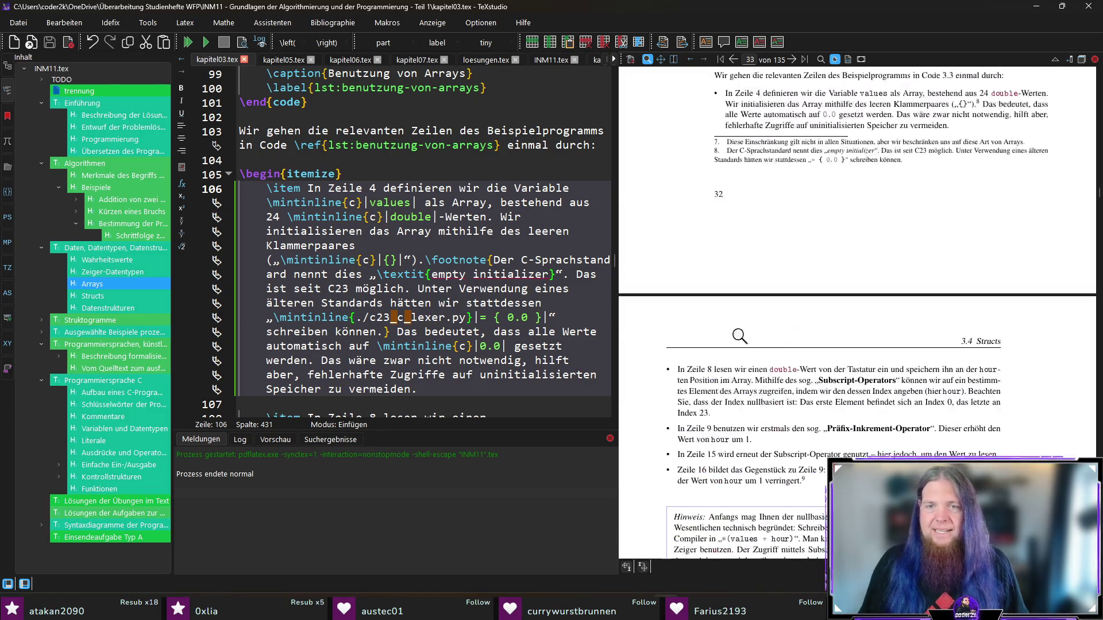
scroll(870, 341, up, 1)
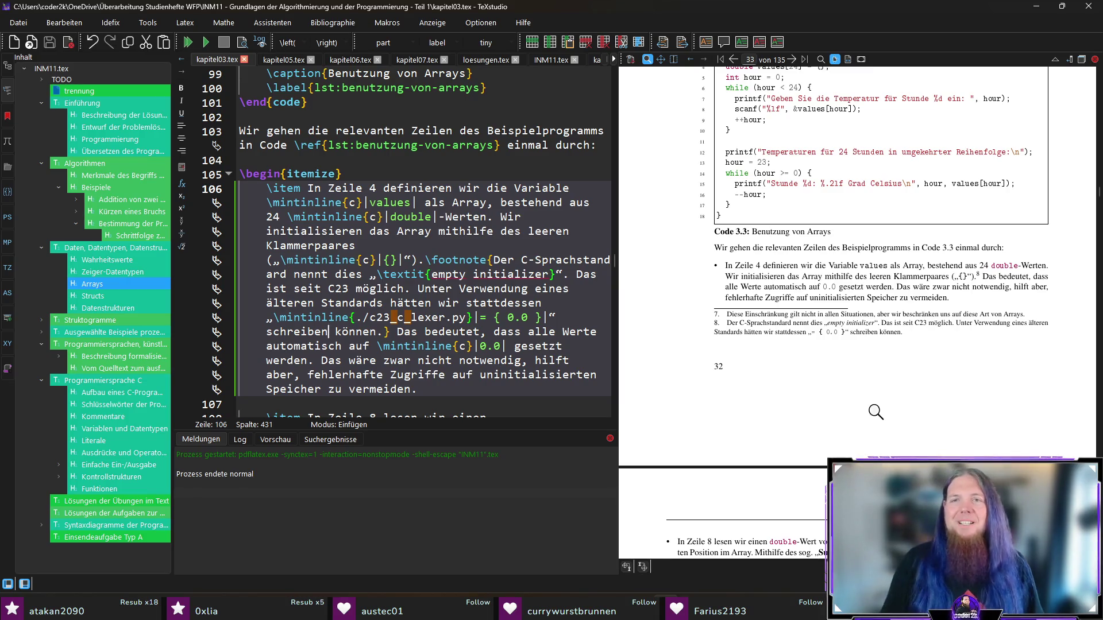
scroll(867, 396, down, 3)
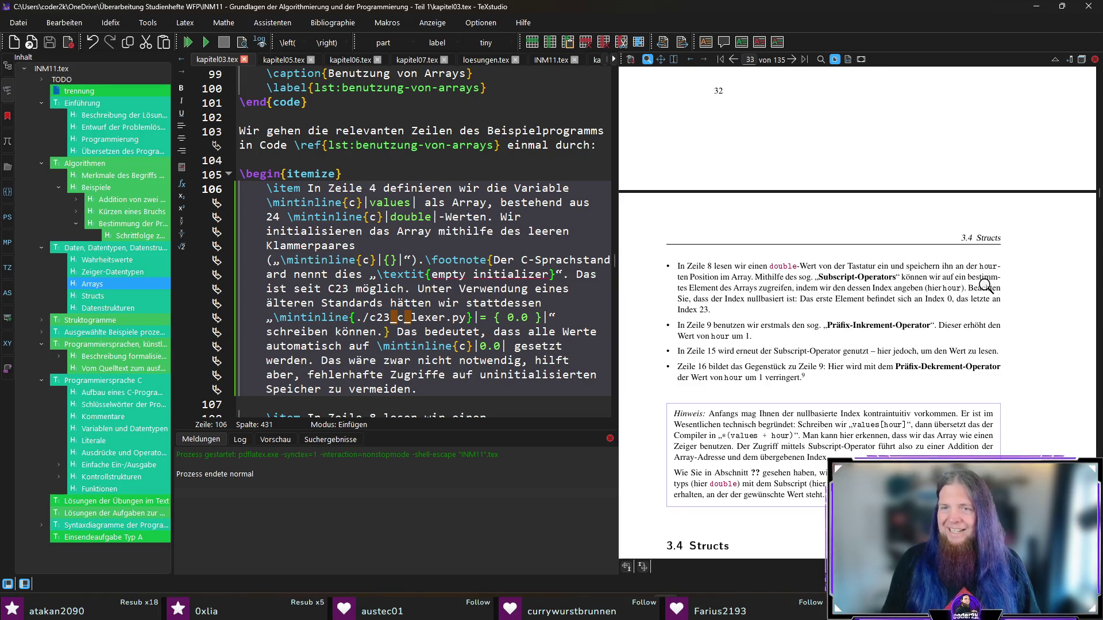
drag(693, 288, 733, 283)
drag(954, 280, 975, 282)
drag(686, 284, 737, 285)
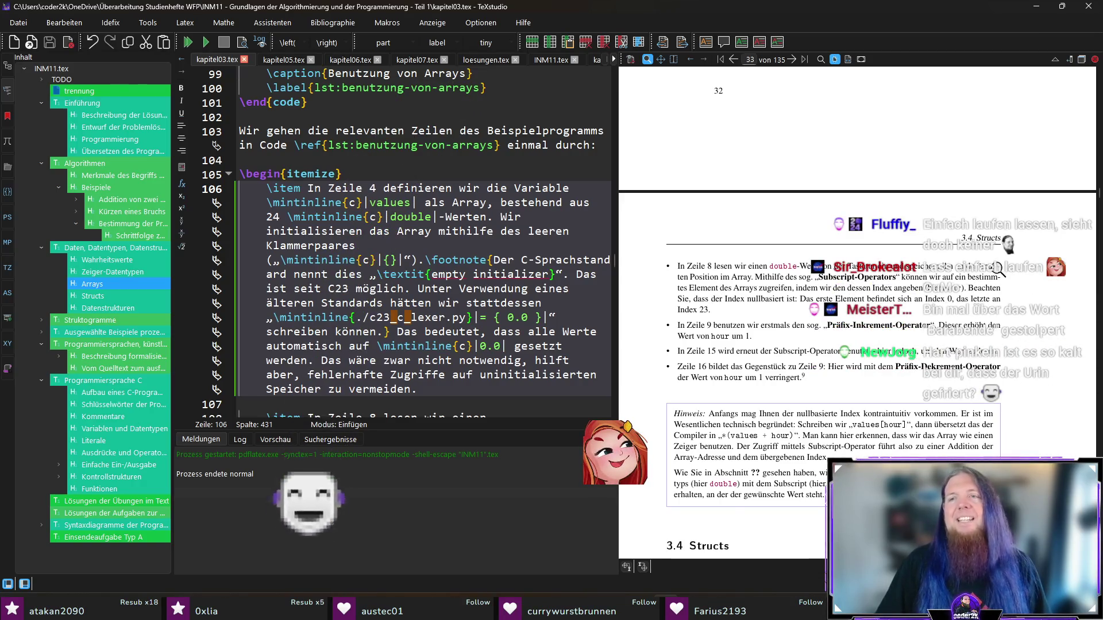
- On line 108, change 'an der hour-ten Position im Array' to 'im Array an Index hour'
scroll(330, 339, down, 3)
click(330, 339)
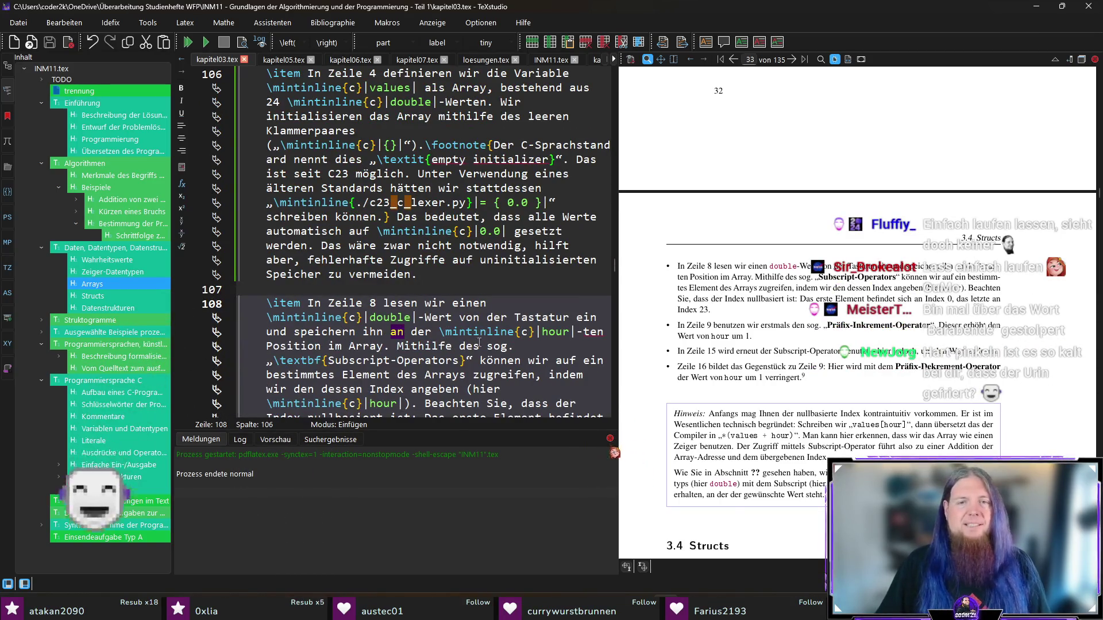
click(392, 334)
text(im Array an der)
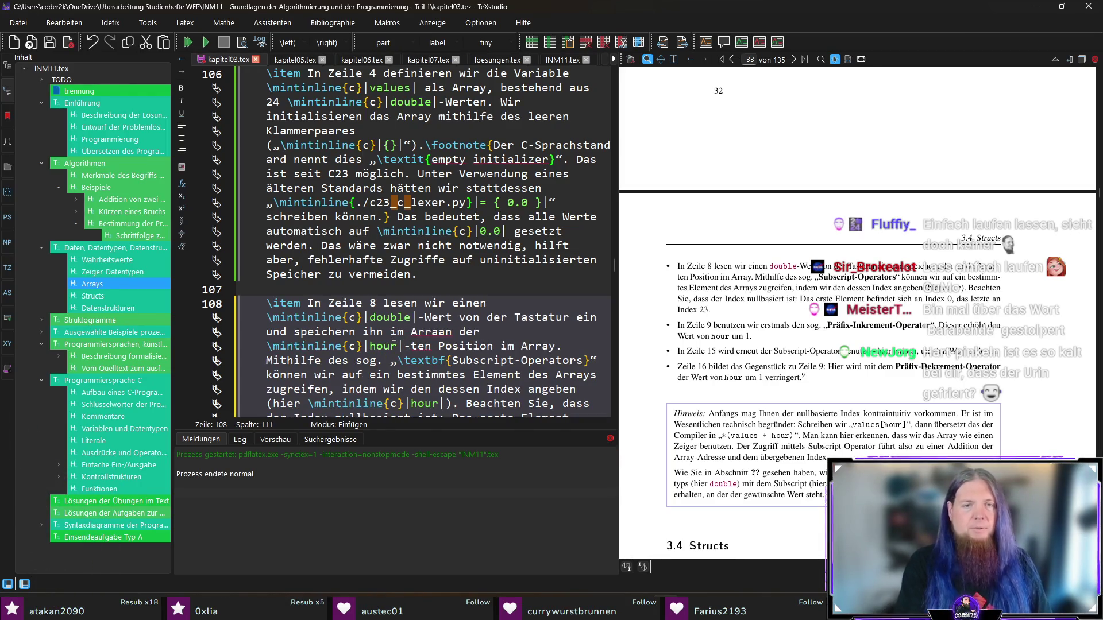
text( Index)
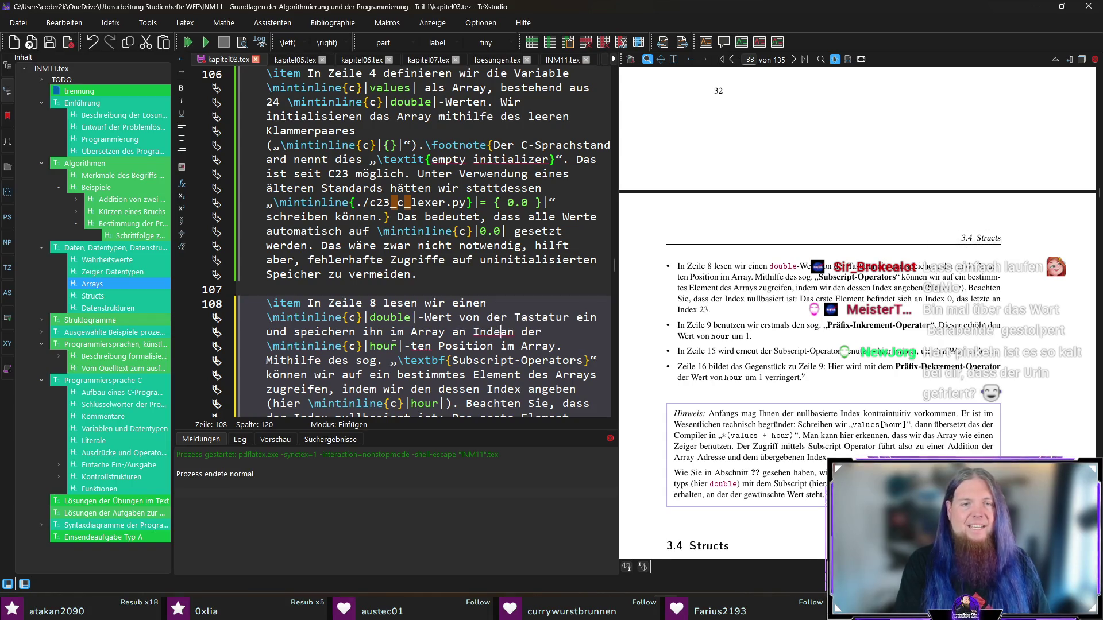
key(shift+Right)
key(shift+Right)
key(shift+Right)
key(shift+Left)
key(shift+Left)
key(shift+Left)
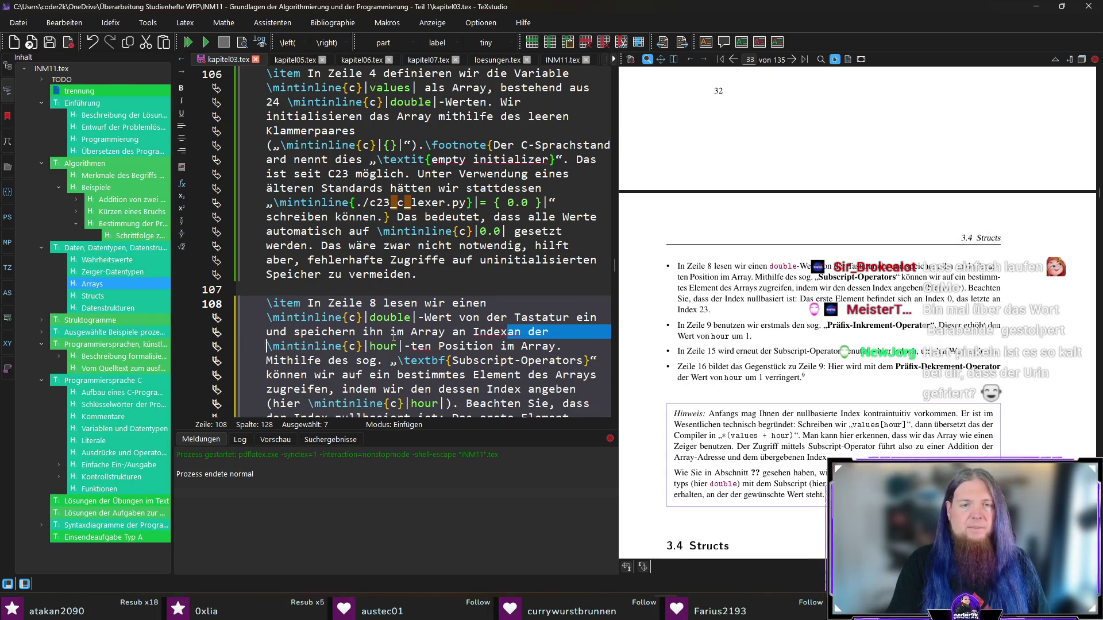
key(BackSpace)
key(ctrl+Right)
key(ctrl+Right)
key(ctrl+Right)
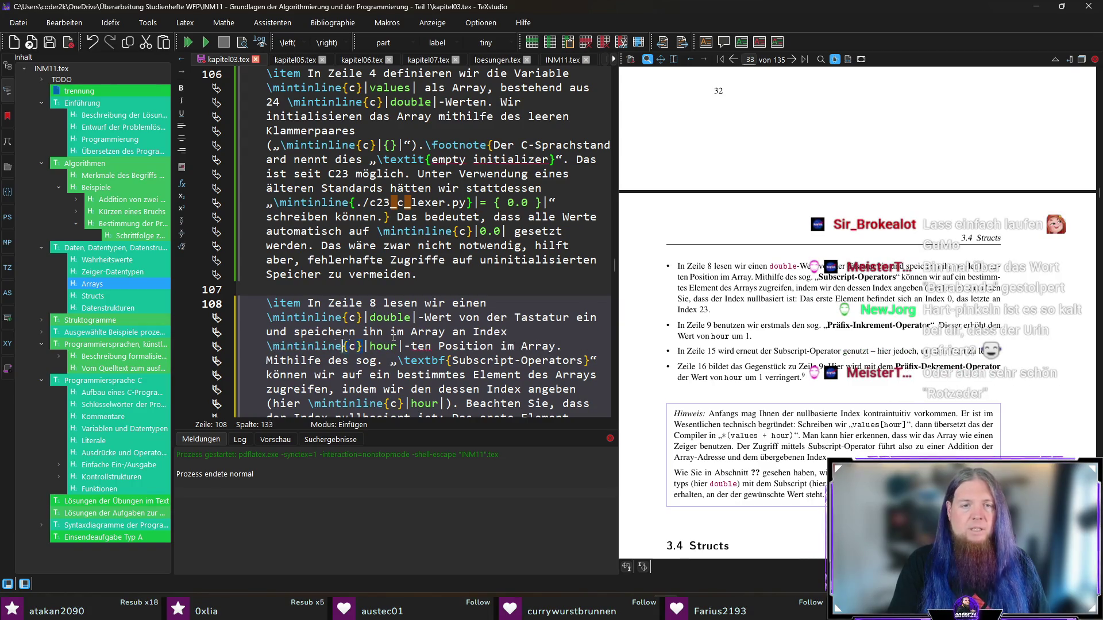
key(ctrl+shift+Right)
key(ctrl+shift+Right)
key(ctrl+shift+Right)
key(BackSpace)
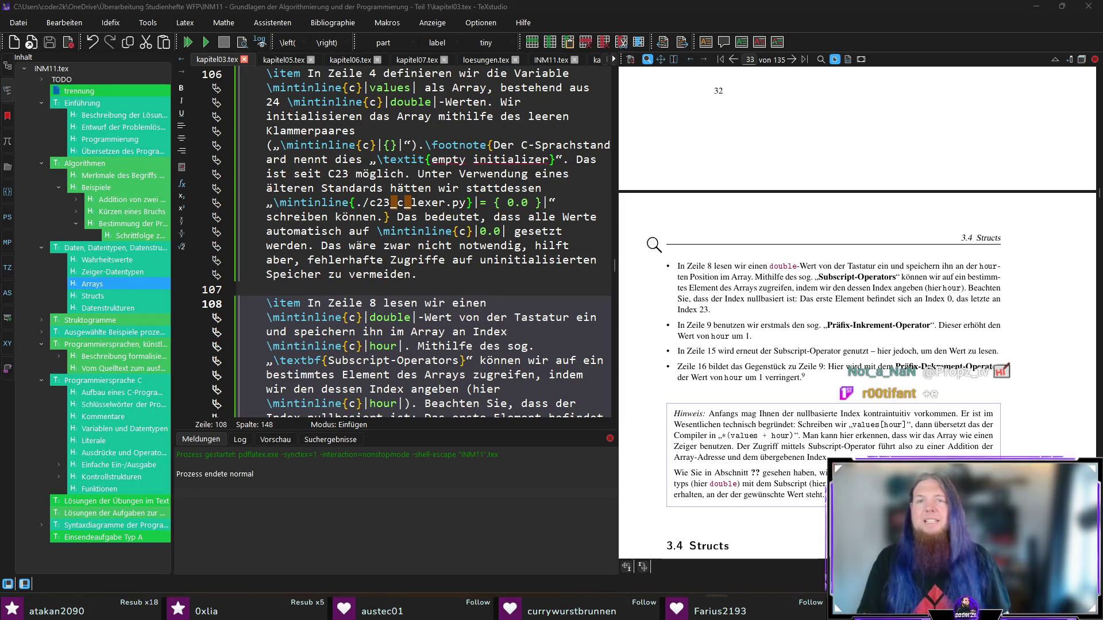
- Jump from the first array bullet in the PDF to its source, ending at the C23 footnote
scroll(750, 316, up, 4)
scroll(750, 316, up, 1)
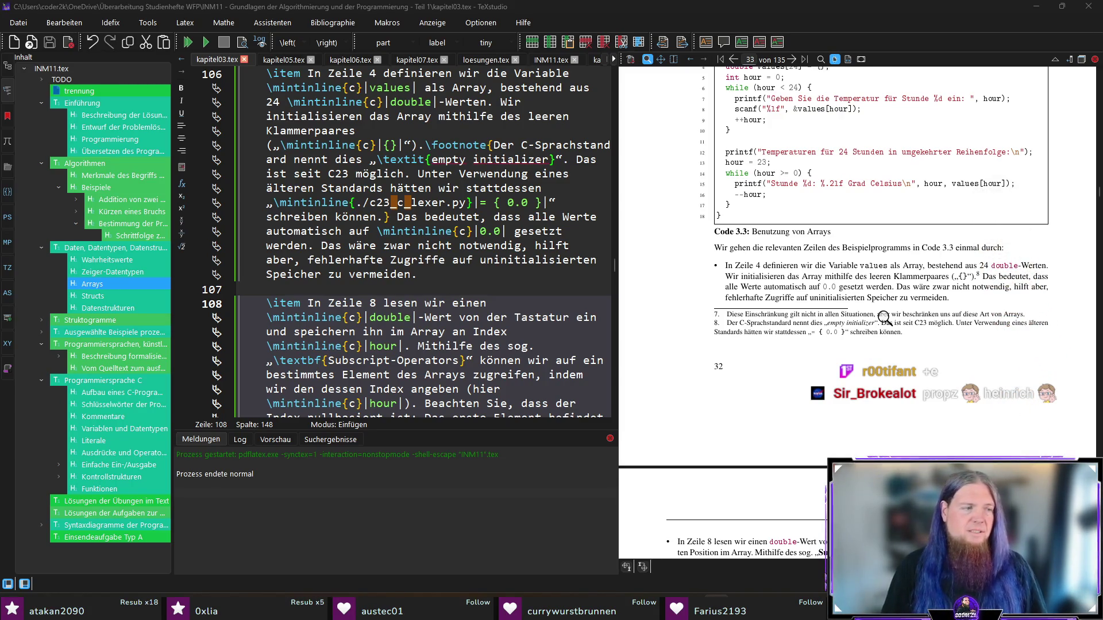
click(926, 275)
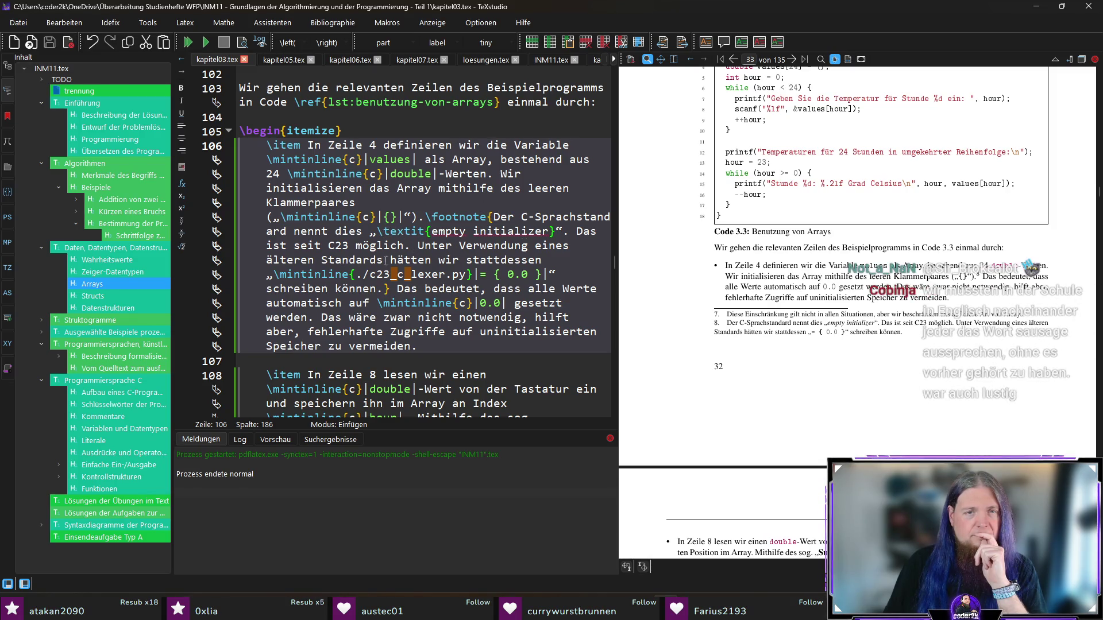
click(385, 289)
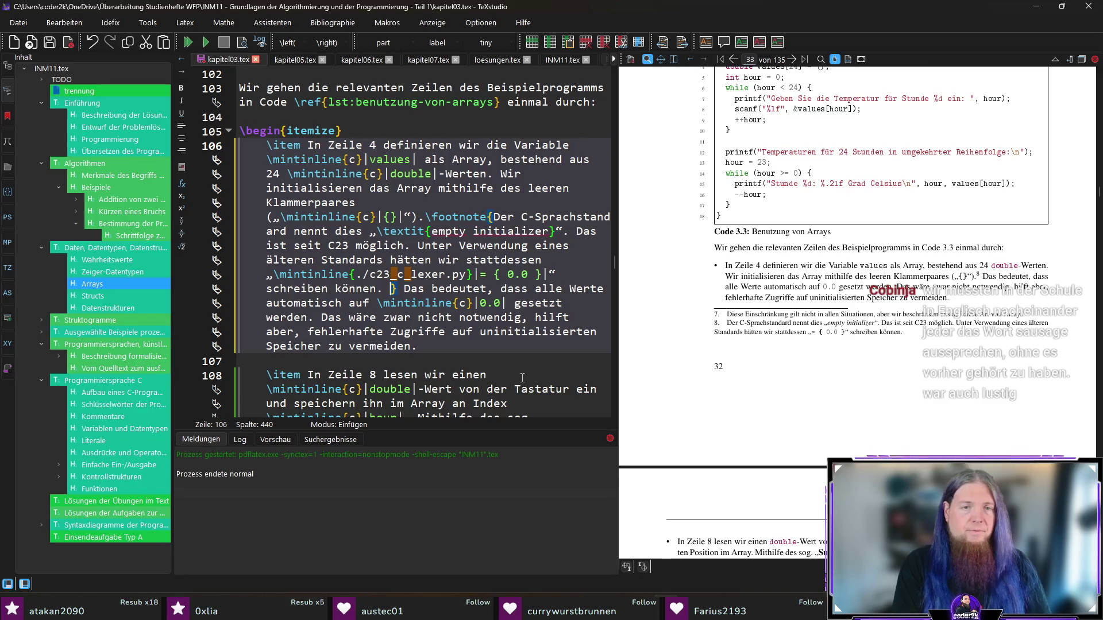
- Complete footnote 8: several values may be listed, unlisted ones are automatically null-initialised; save and recompile
text(Hier könnten auch)
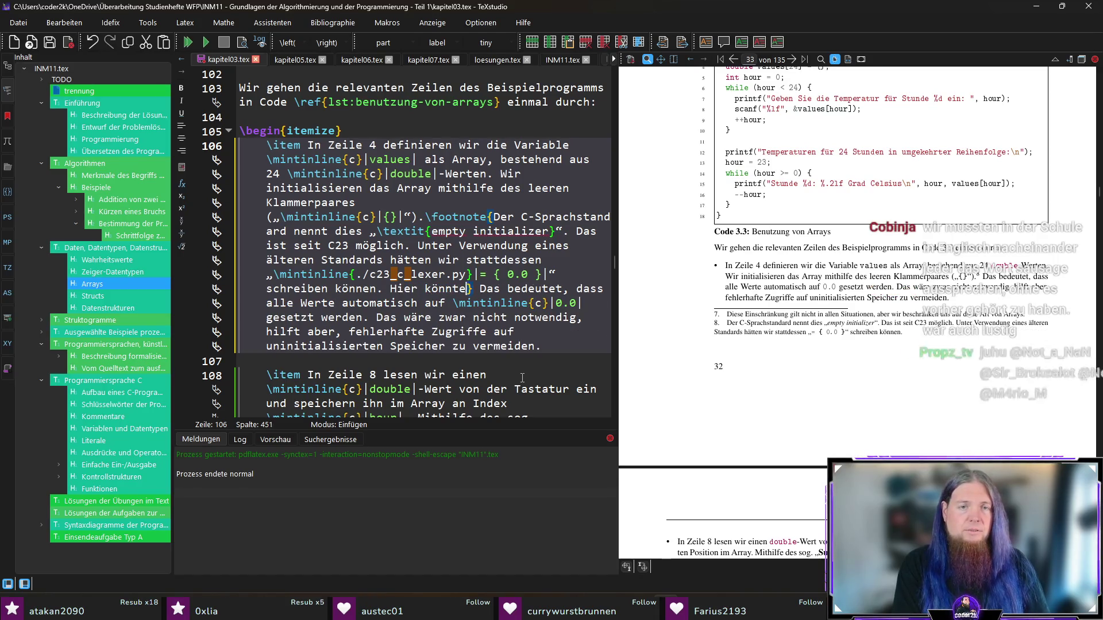
text( mehrere Werte z)
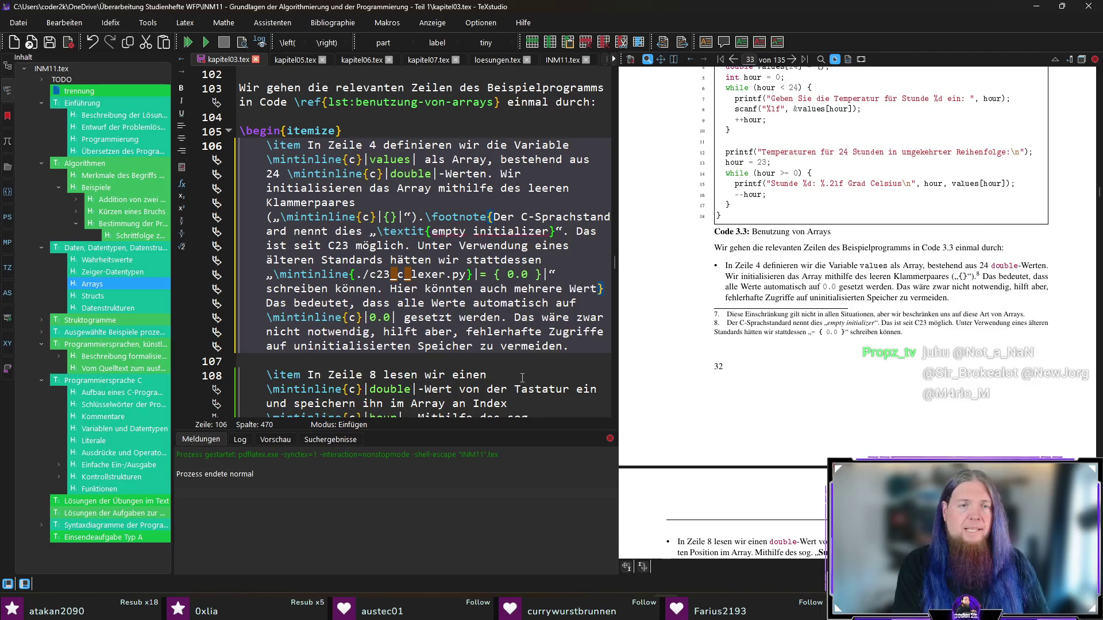
text(ur Initialisierung)
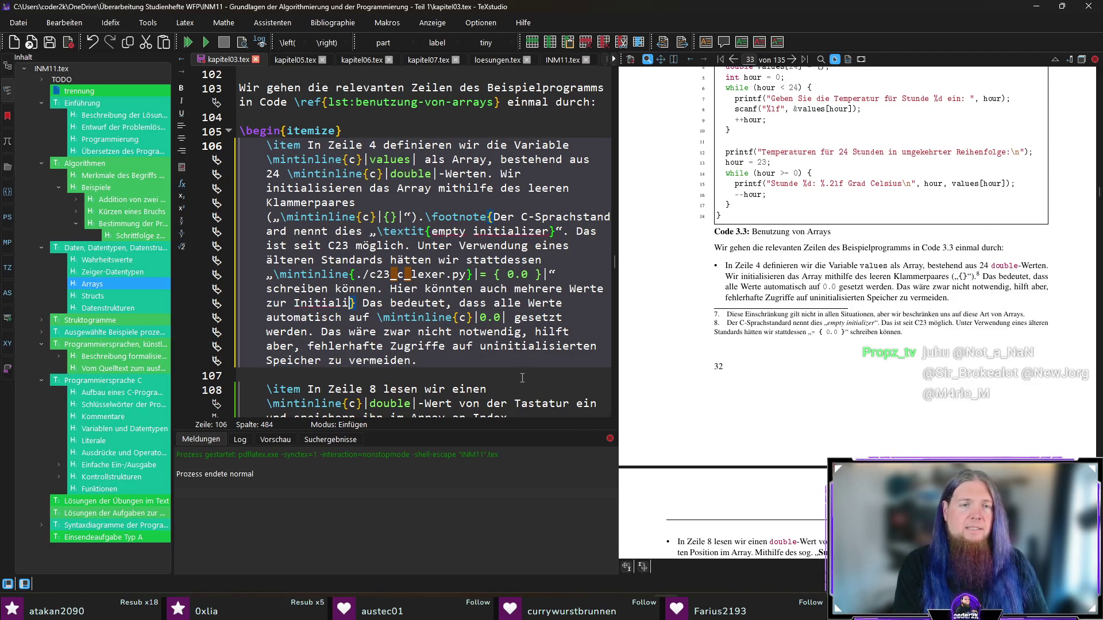
text( als Liste angegeb)
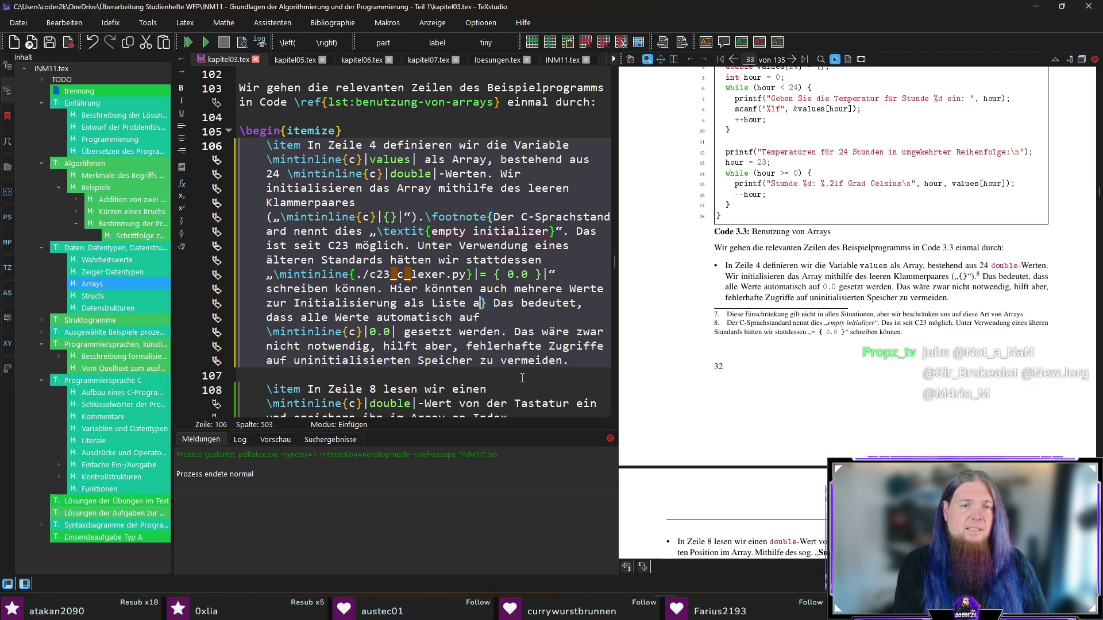
text(en werden. )
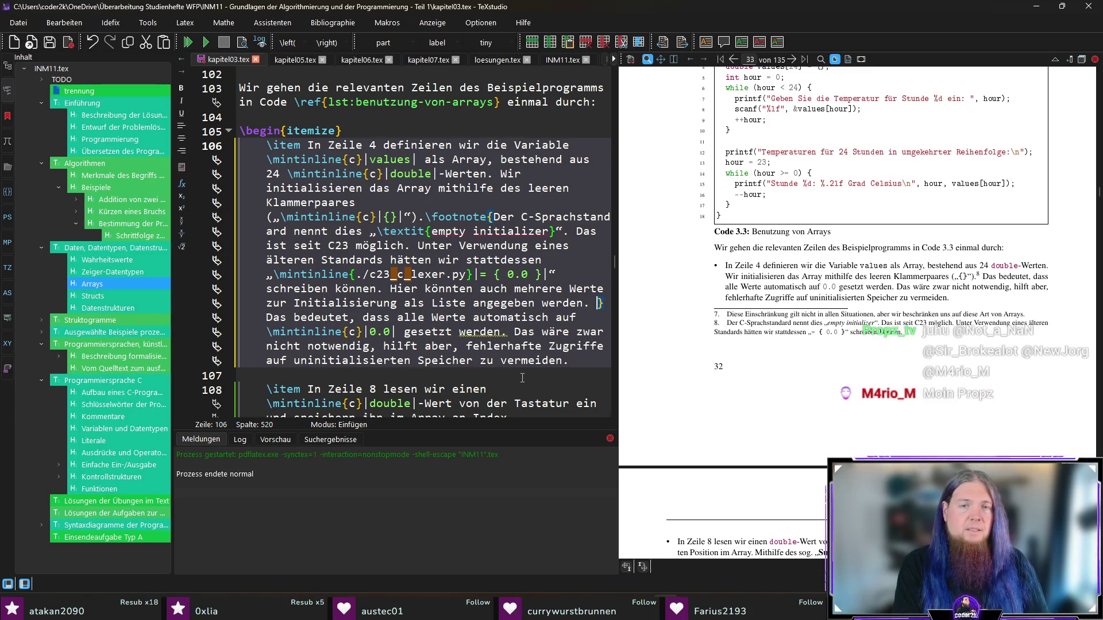
text(Nicht explizit )
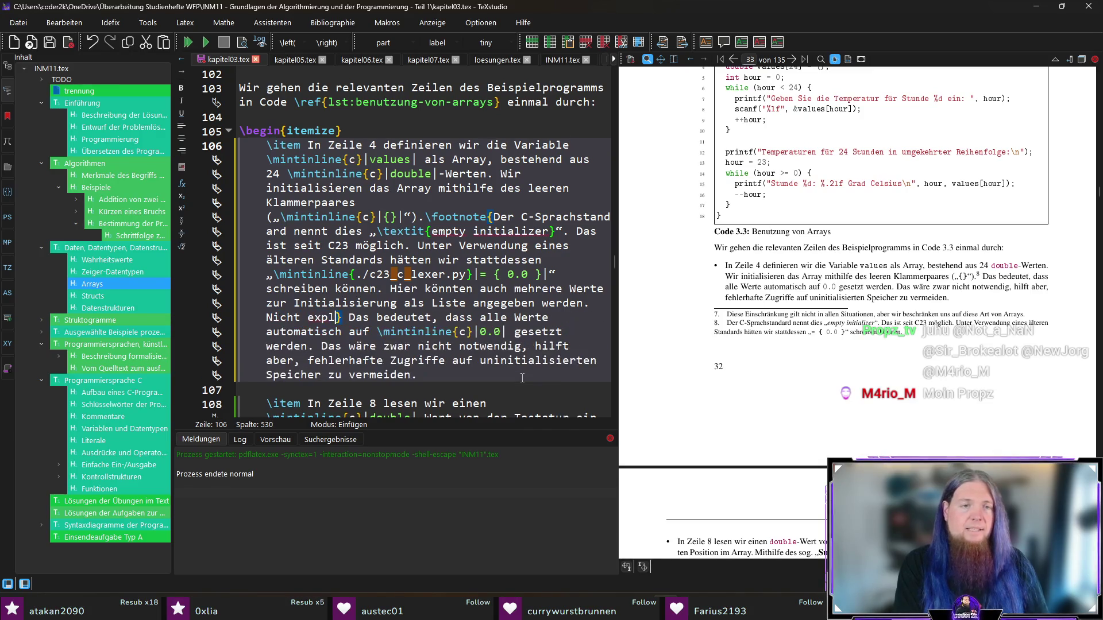
text(aufgew)
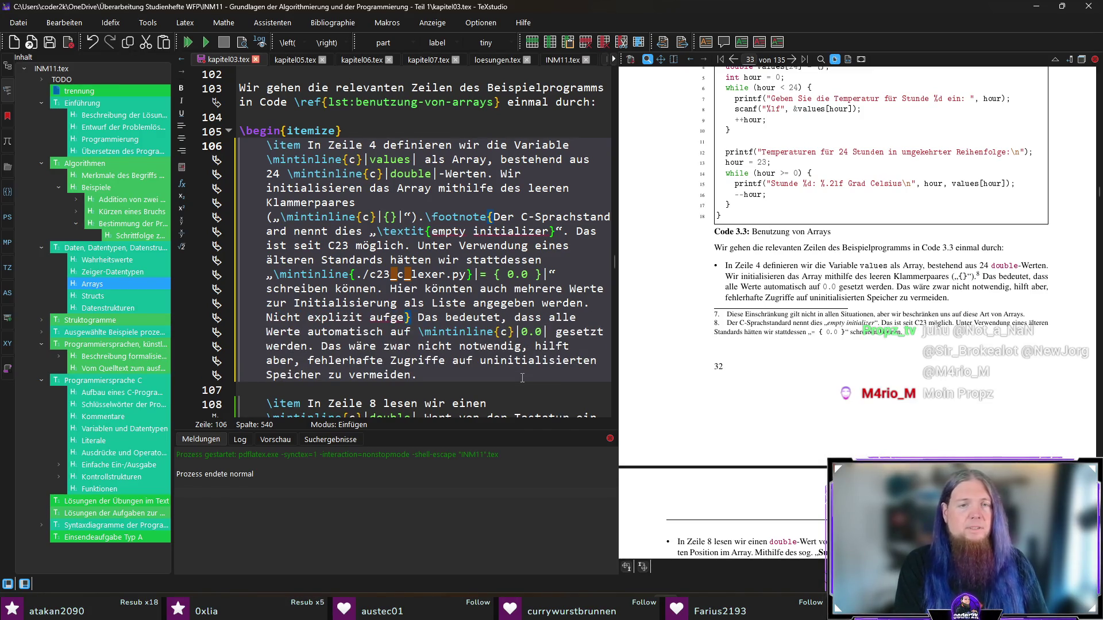
key(BackSpace)
text(zählte Wer)
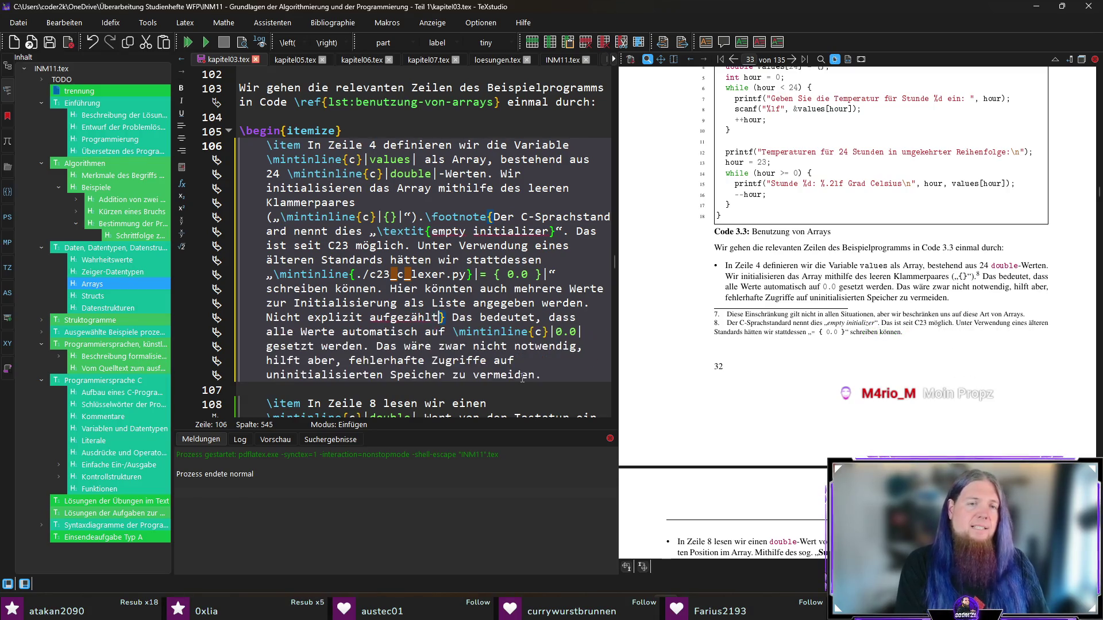
text(te, werden dann autom)
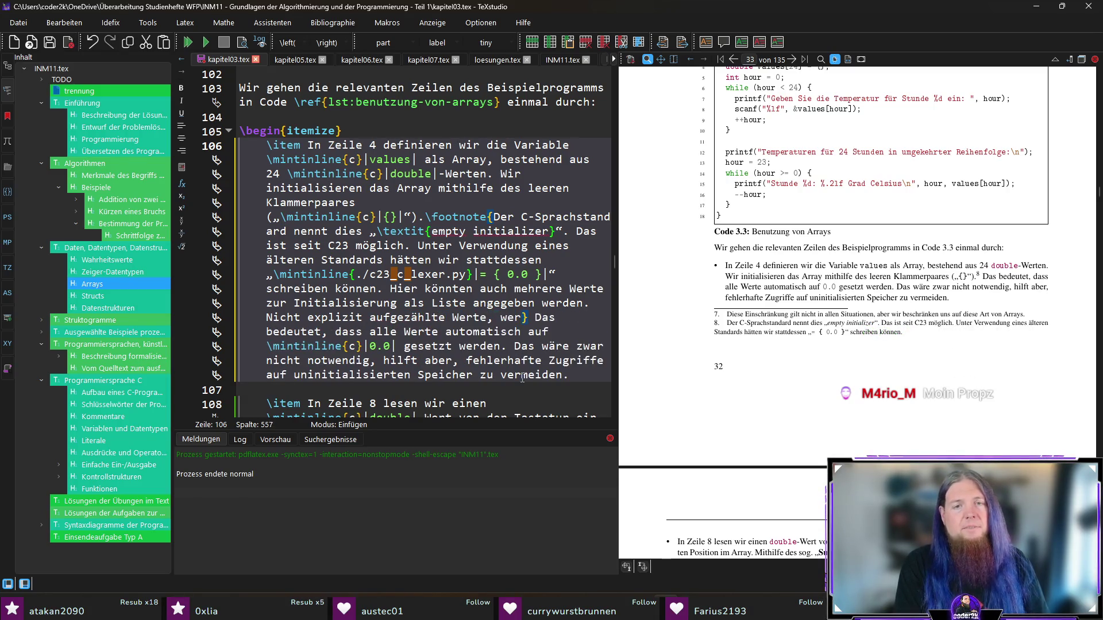
text(atisch )
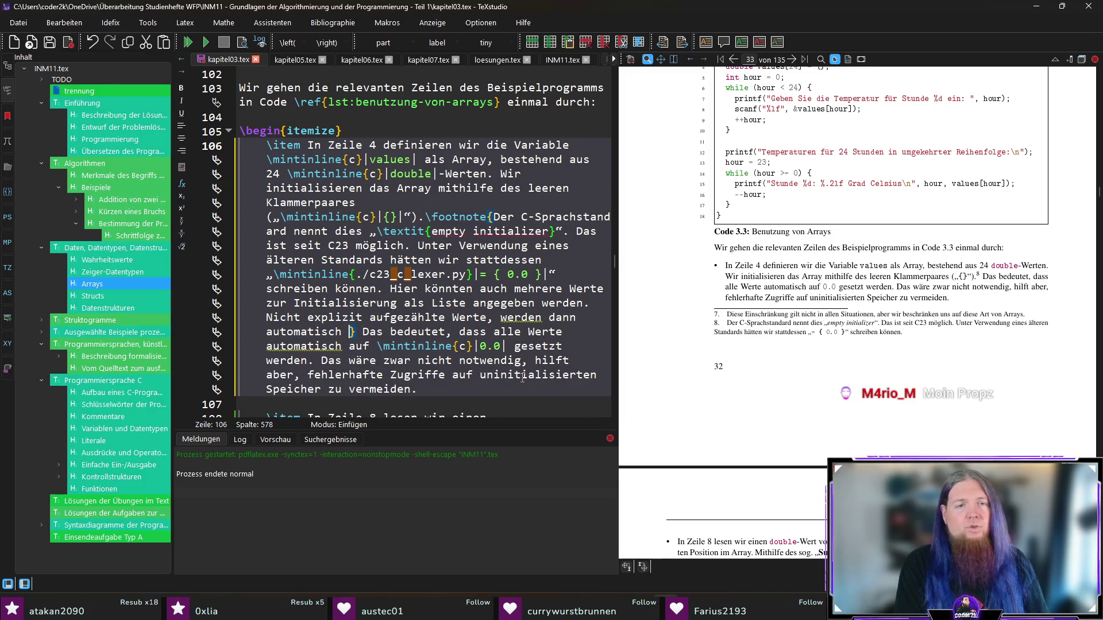
text(null-initi)
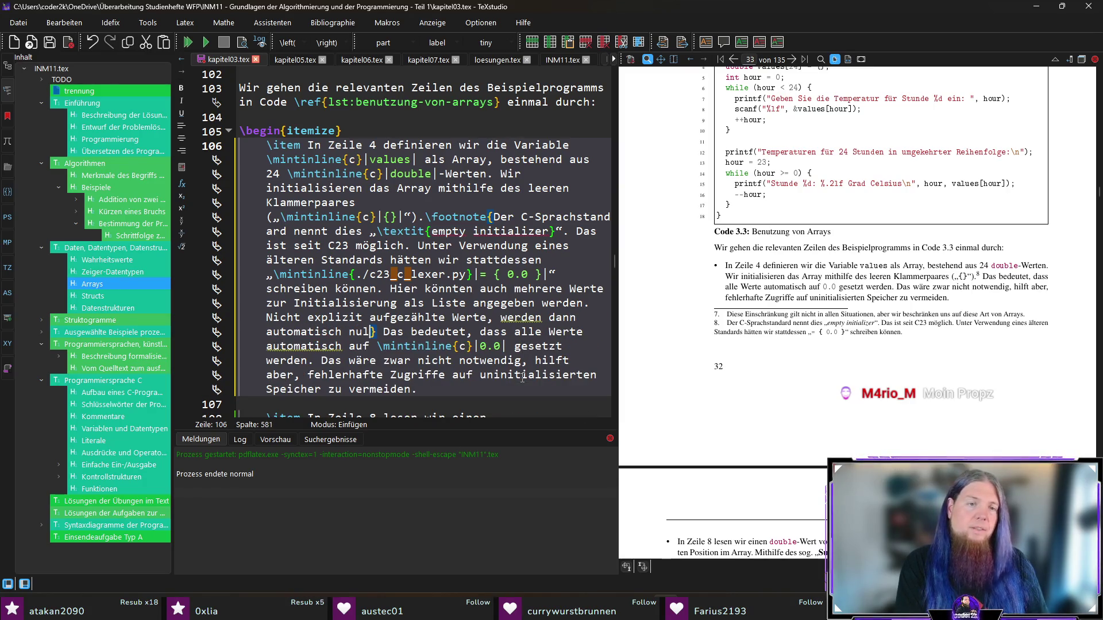
text(alisiert.)
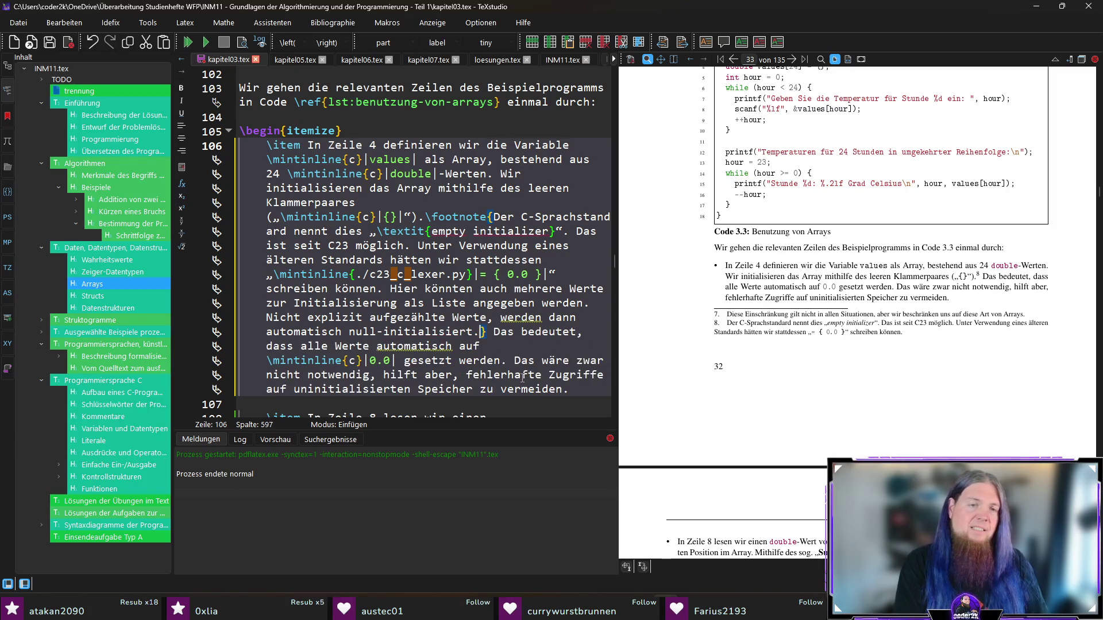
key(ctrl+s)
key(F5)
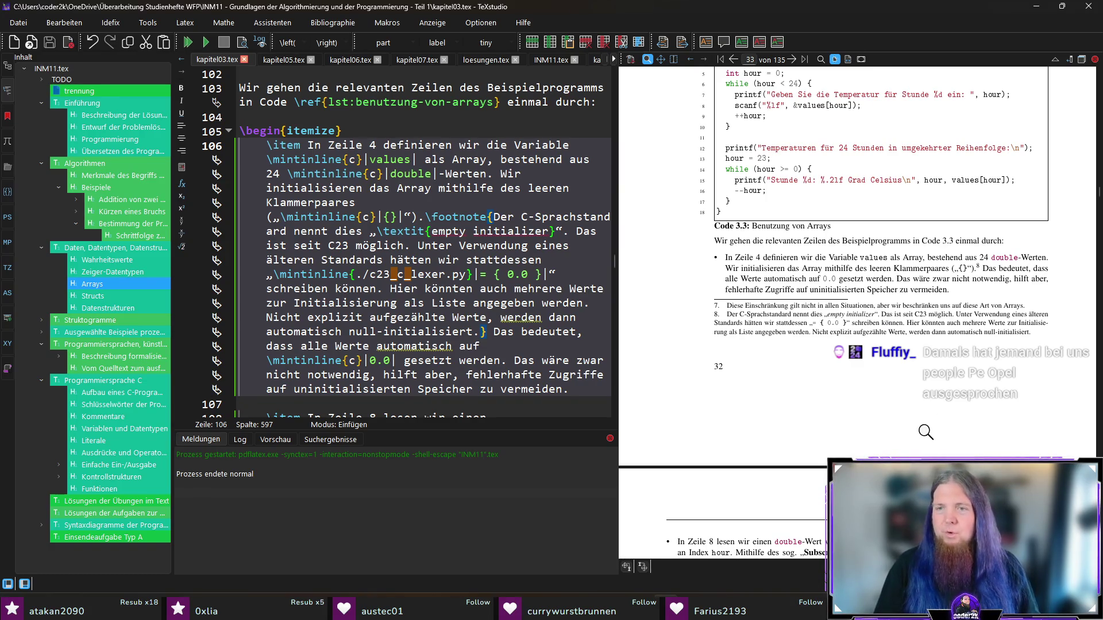
- Scroll the PDF preview to check extended footnote 8 on page 32 and the following Structs section
scroll(911, 332, down, 2)
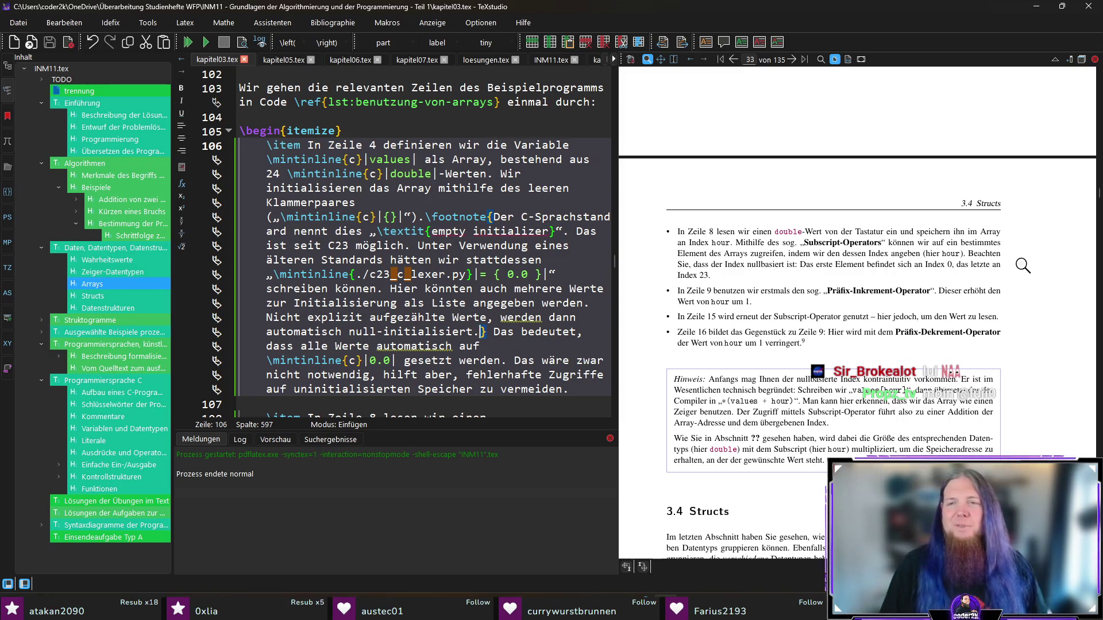
scroll(1032, 320, down, 2)
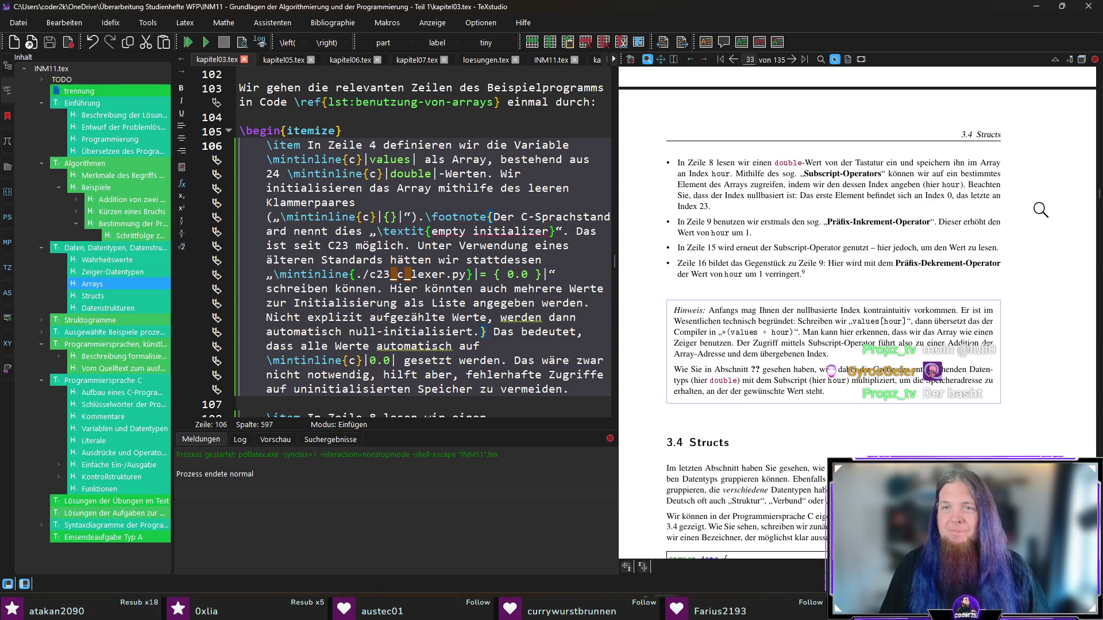
scroll(835, 402, up, 8)
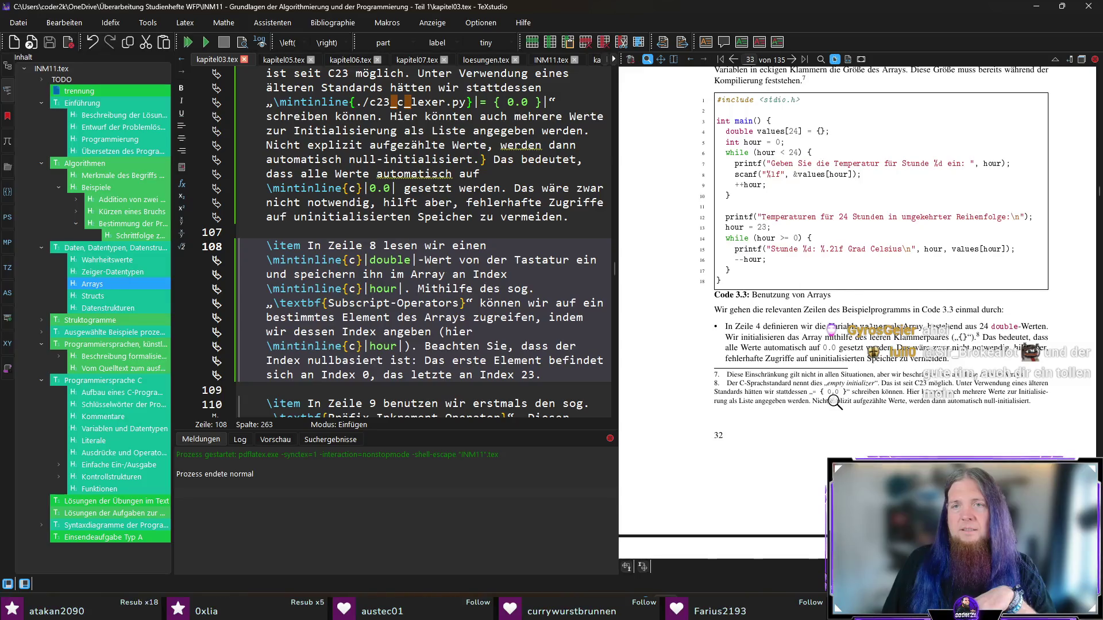
scroll(834, 402, down, 10)
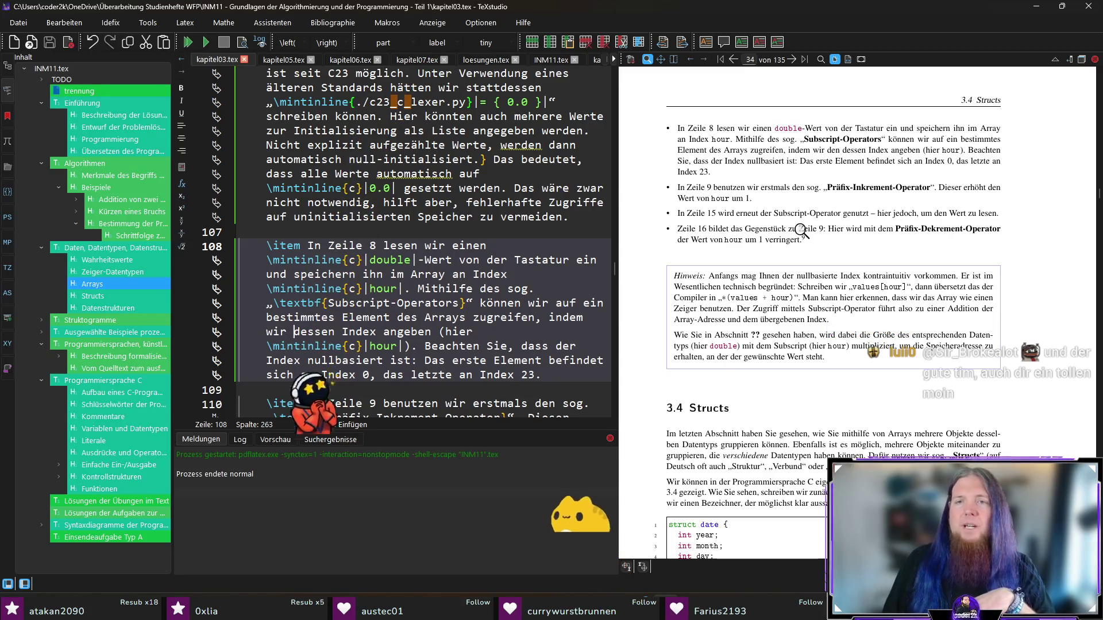
mouse_move(799, 230)
mouse_down()
mouse_move(701, 197)
mouse_move(894, 183)
mouse_up()
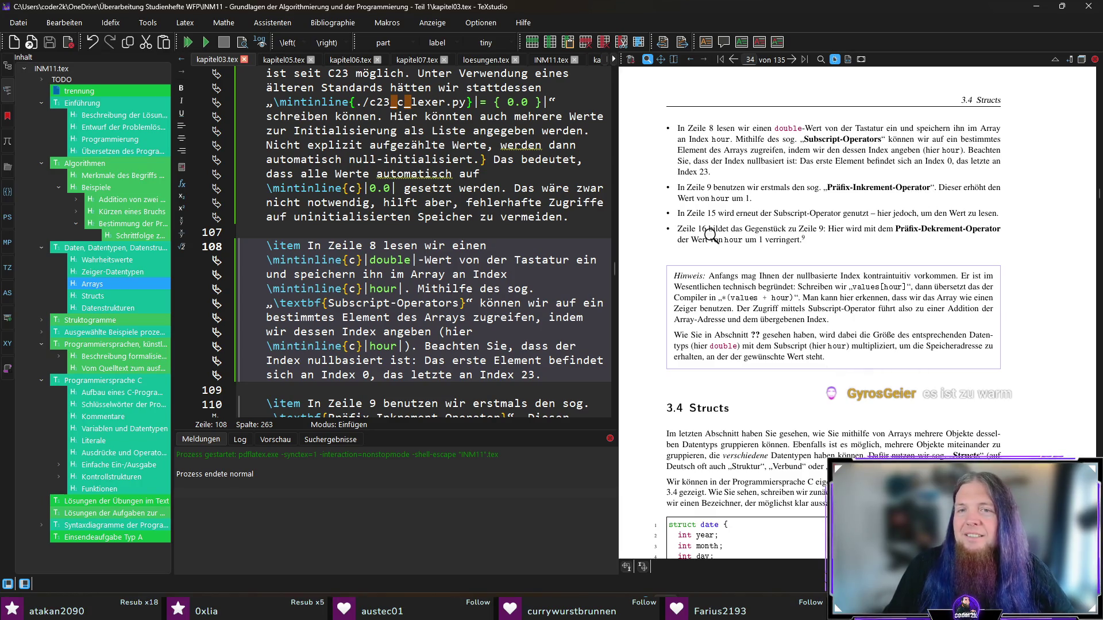
scroll(732, 224, up, 5)
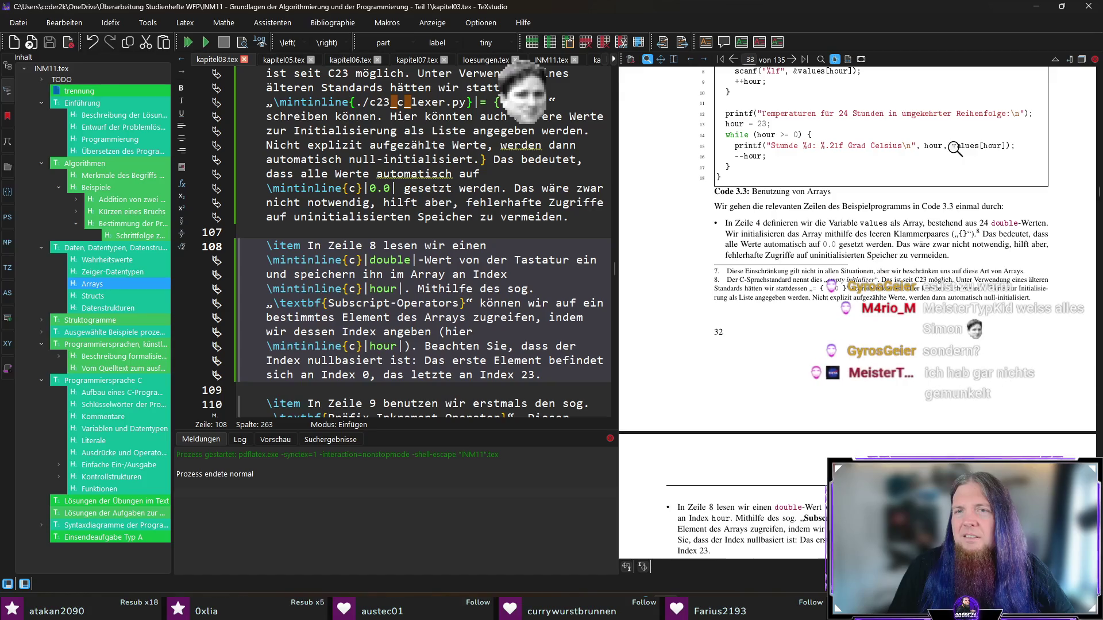
scroll(959, 202, down, 5)
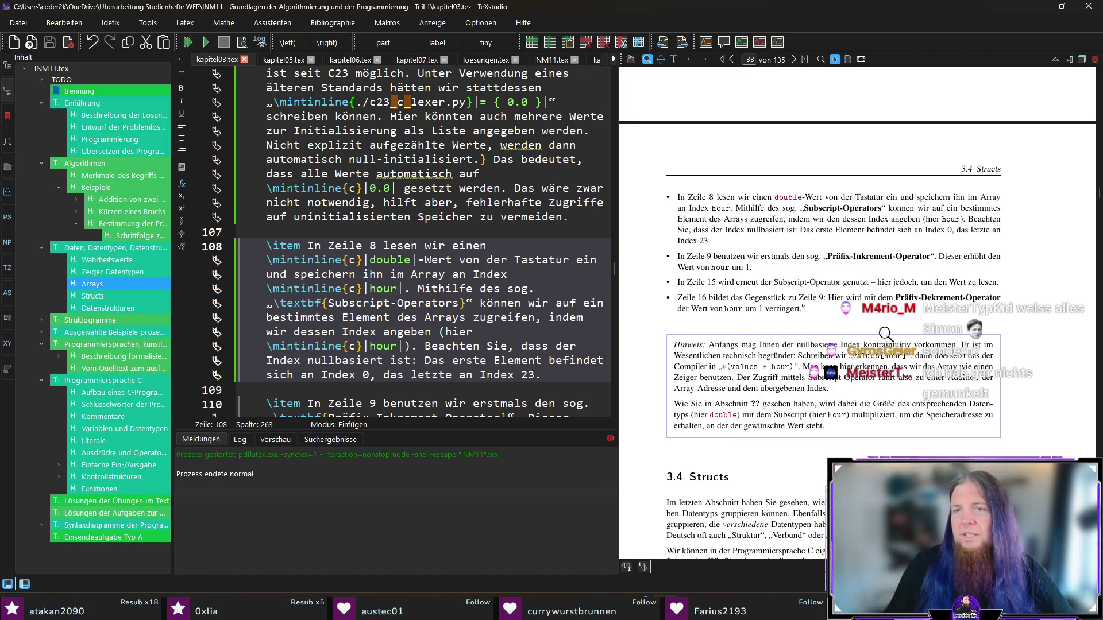
scroll(954, 338, up, 5)
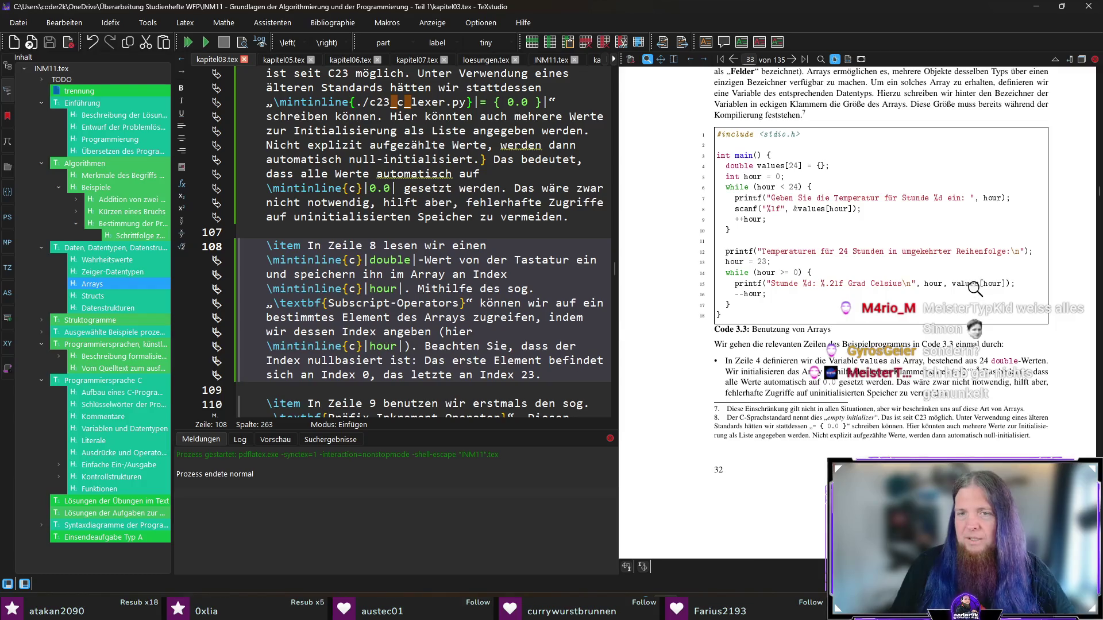
scroll(970, 288, down, 5)
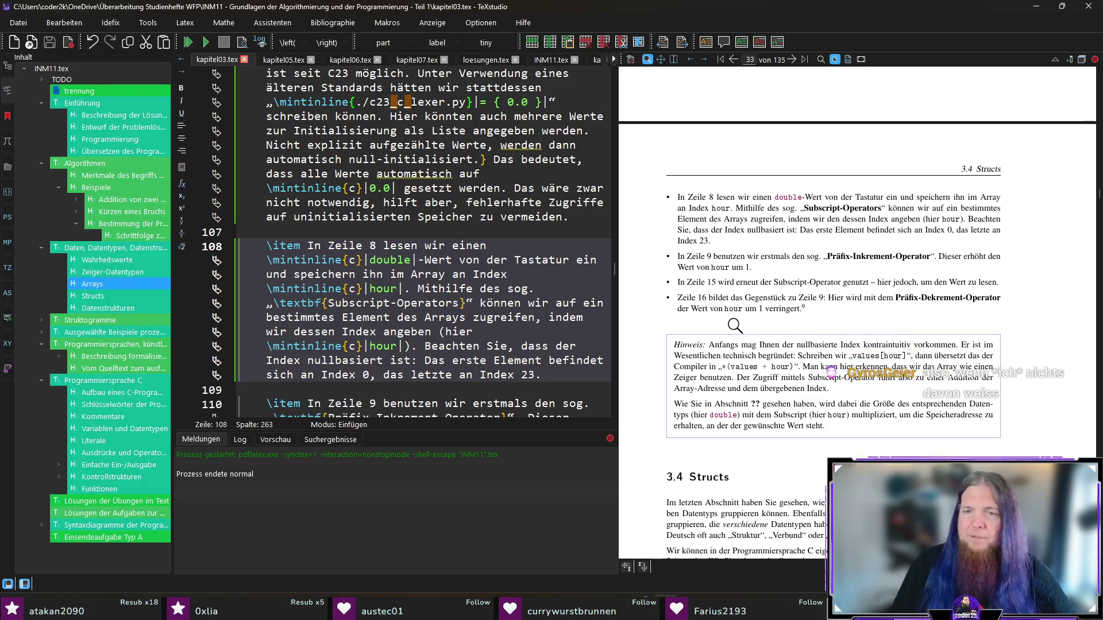
scroll(735, 326, down, 5)
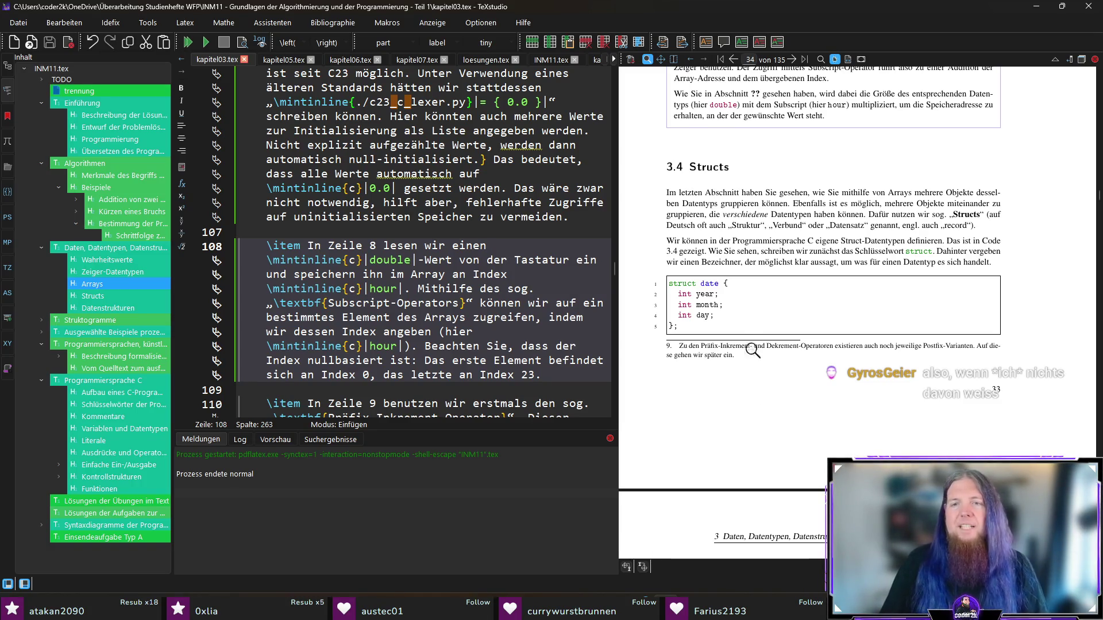
scroll(750, 350, up, 3)
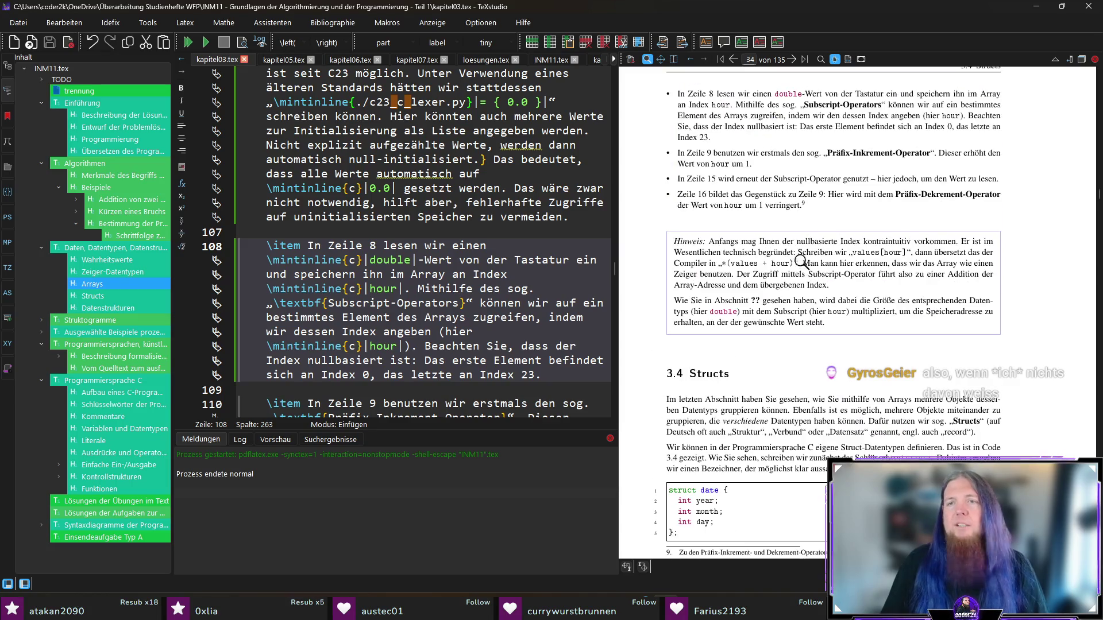
- In the Zeile 16 footnote, replace 'später' with 'nicht näher', adding inline hour++ and hour--; save
ctrl+click(773, 212)
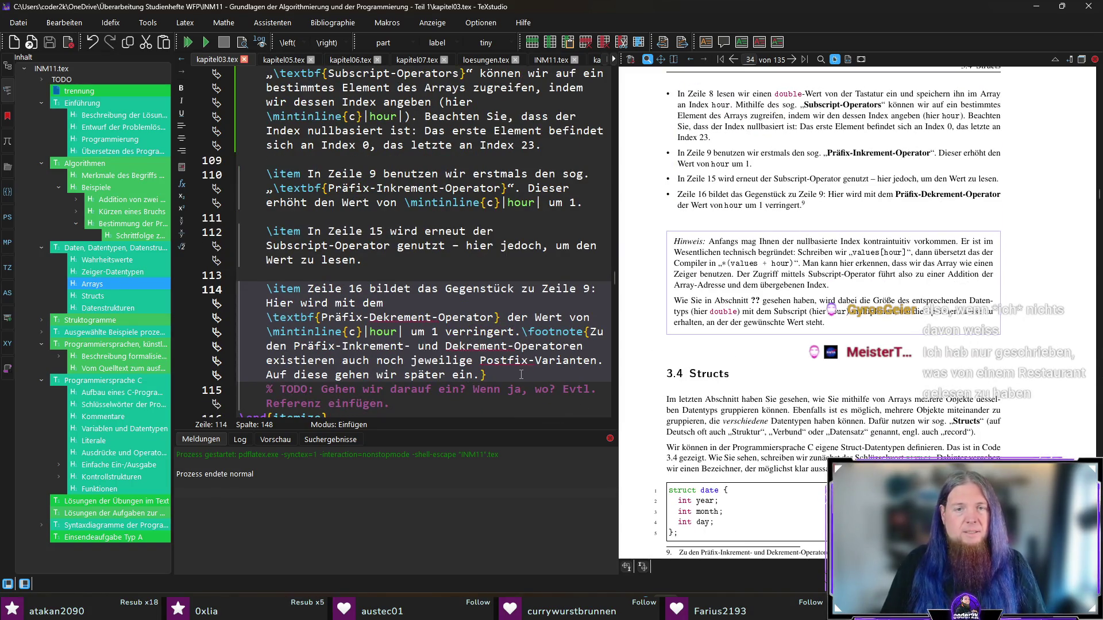
click(382, 375)
key(ctrl+shift+Right)
text(nicht nä)
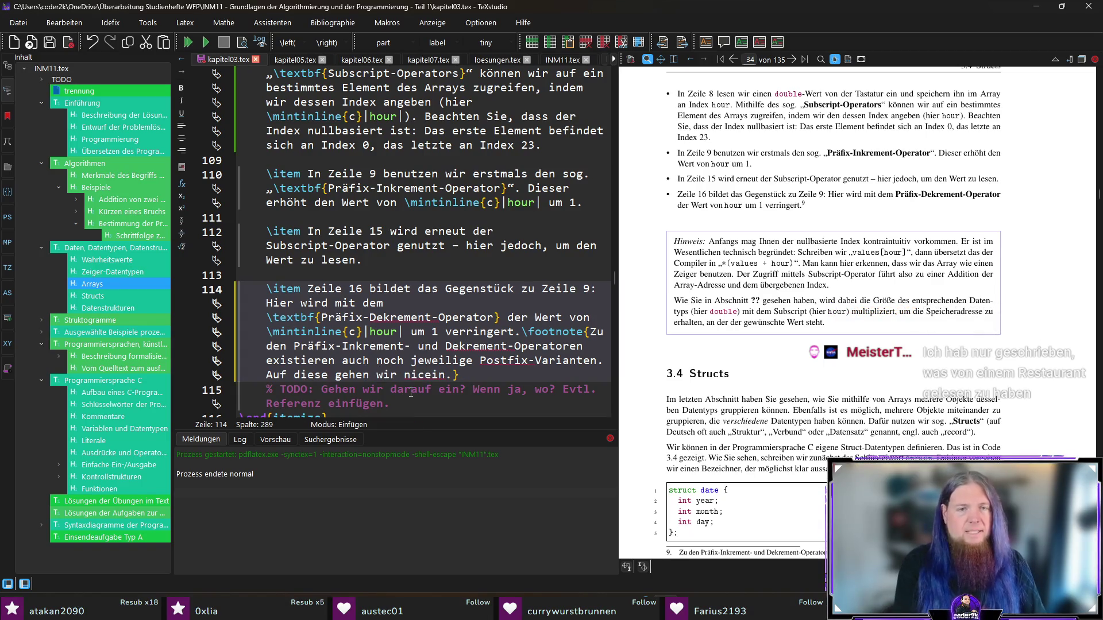
text(her )
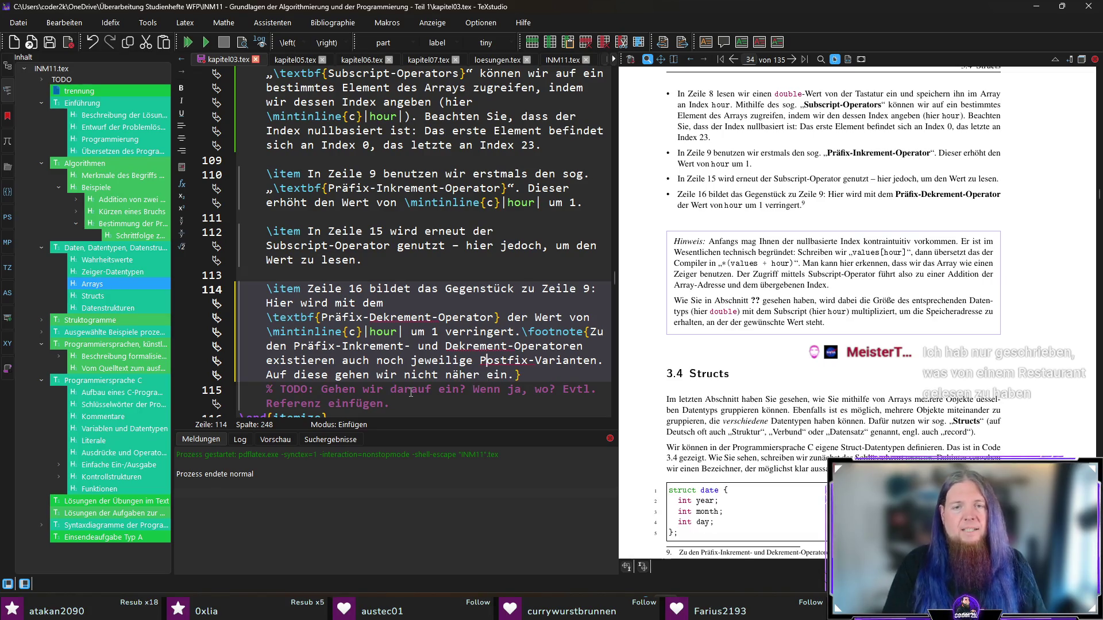
text((). )
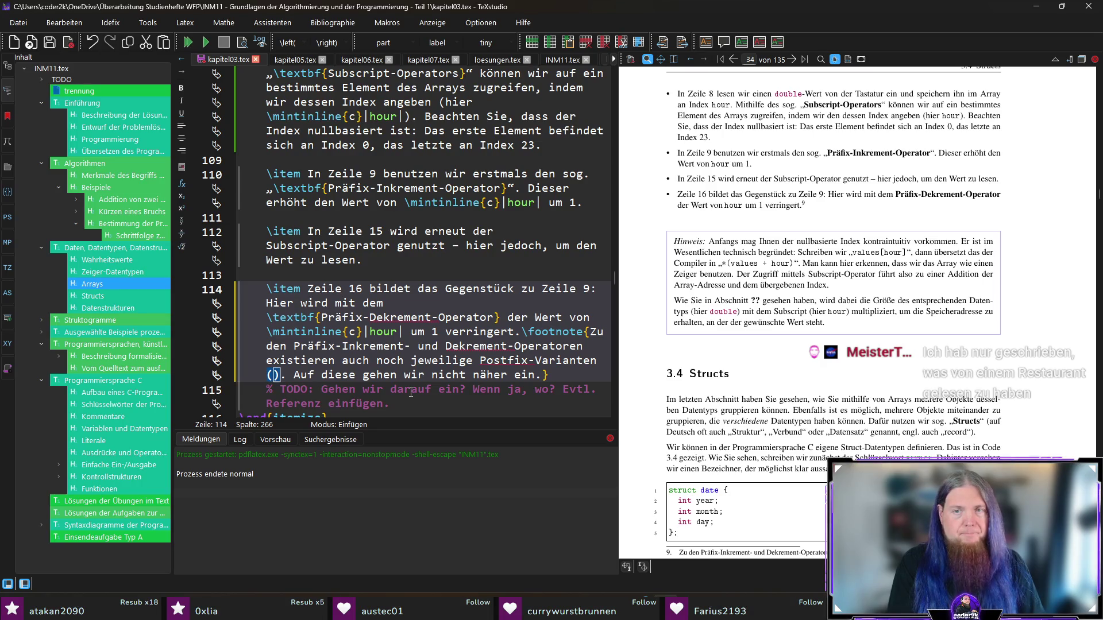
text(\mintinline{./c23_c_lexer.py}|ho|)
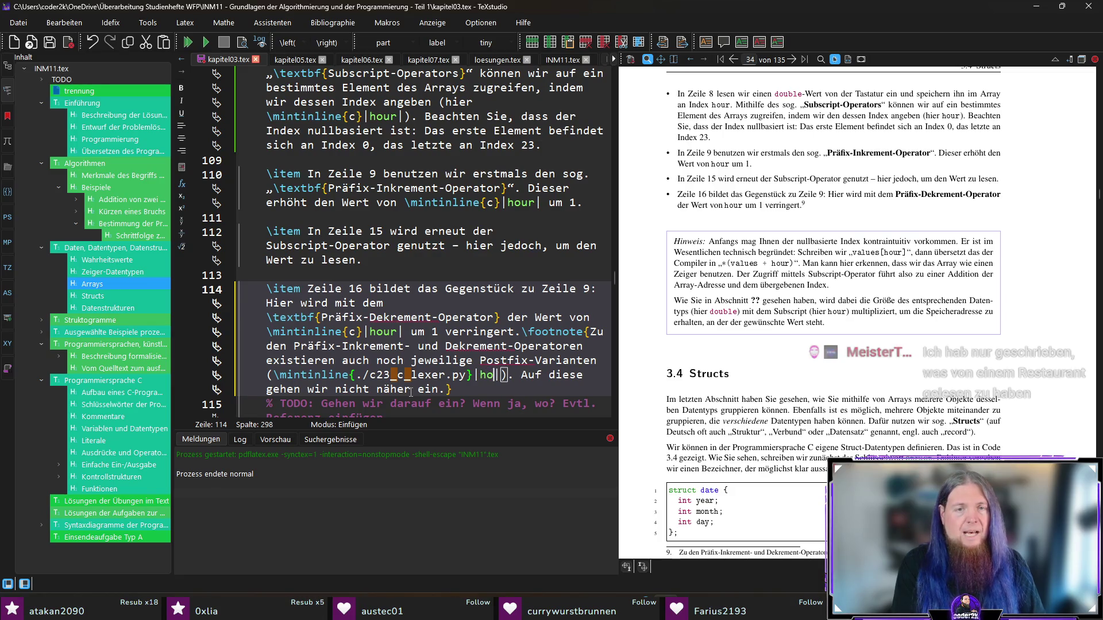
text(ur++| bzw. \)
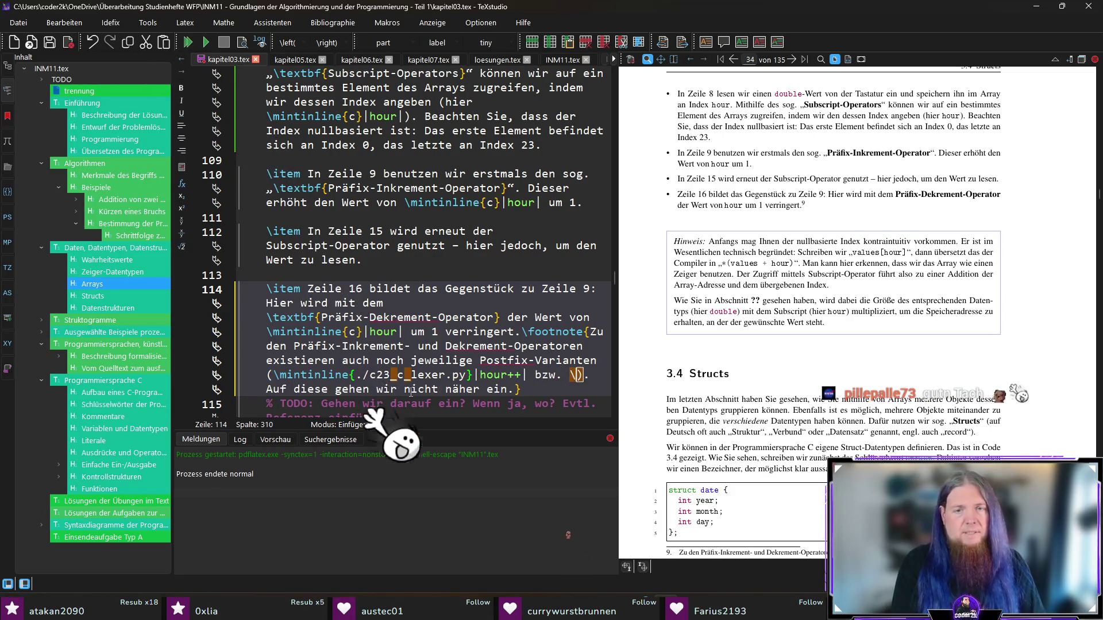
text(mintinline{./c23_c_lexer.py}|hour--|)
key(End)
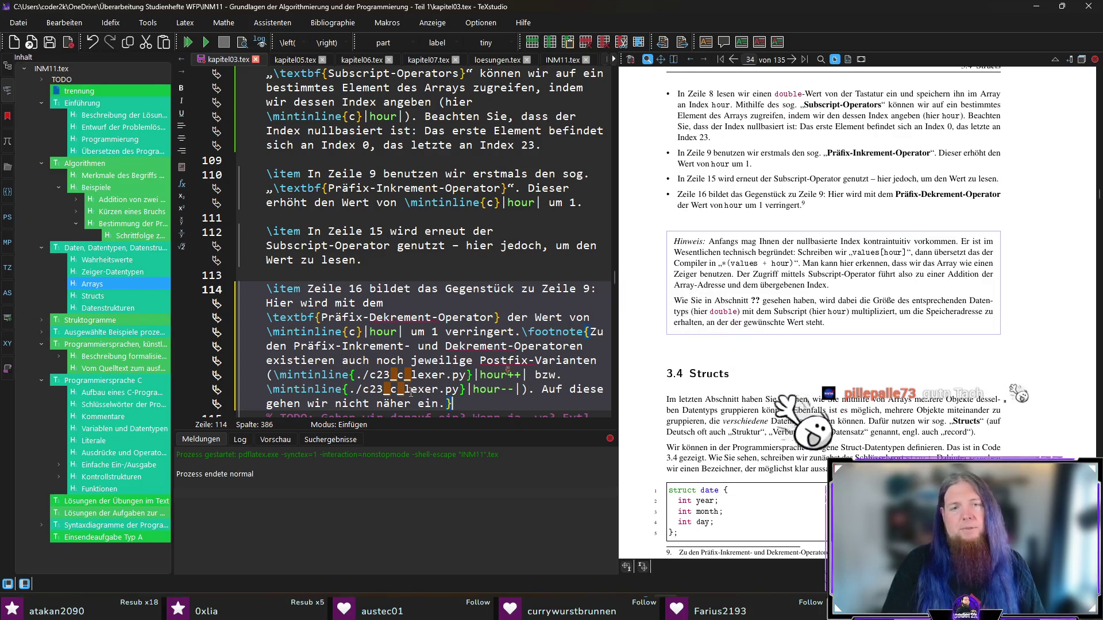
key(ctrl+s)
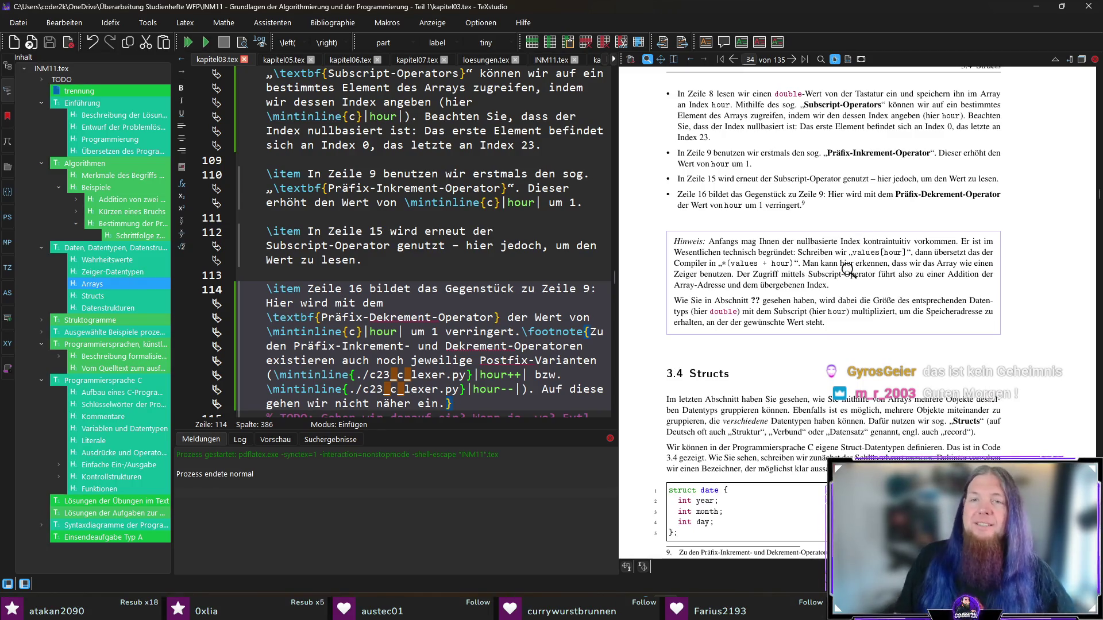
scroll(902, 287, up, 1)
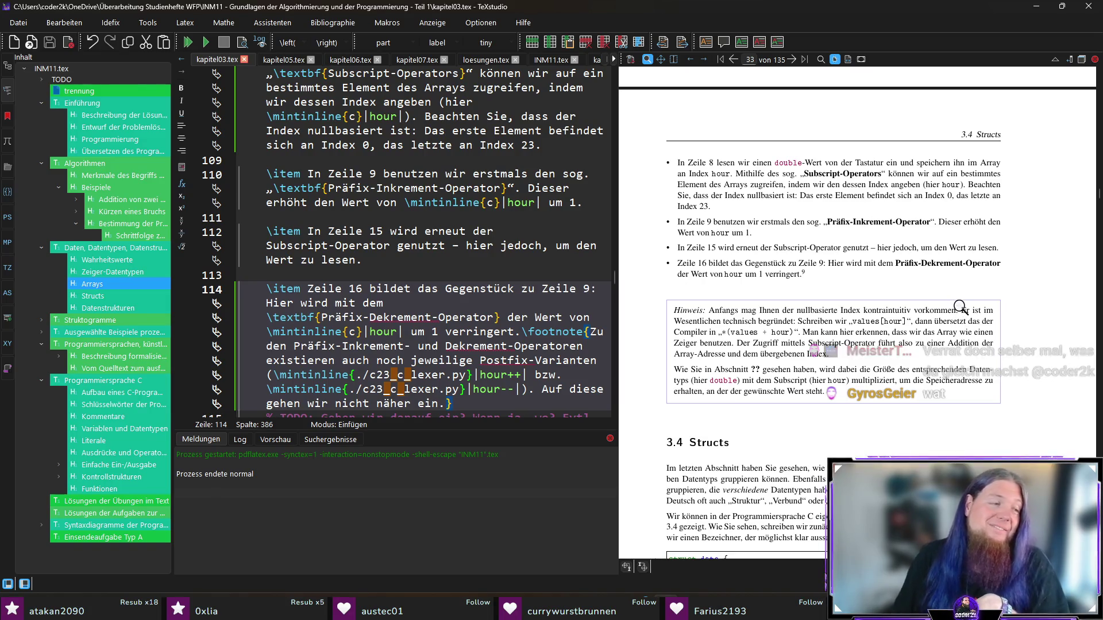
scroll(973, 349, down, 3)
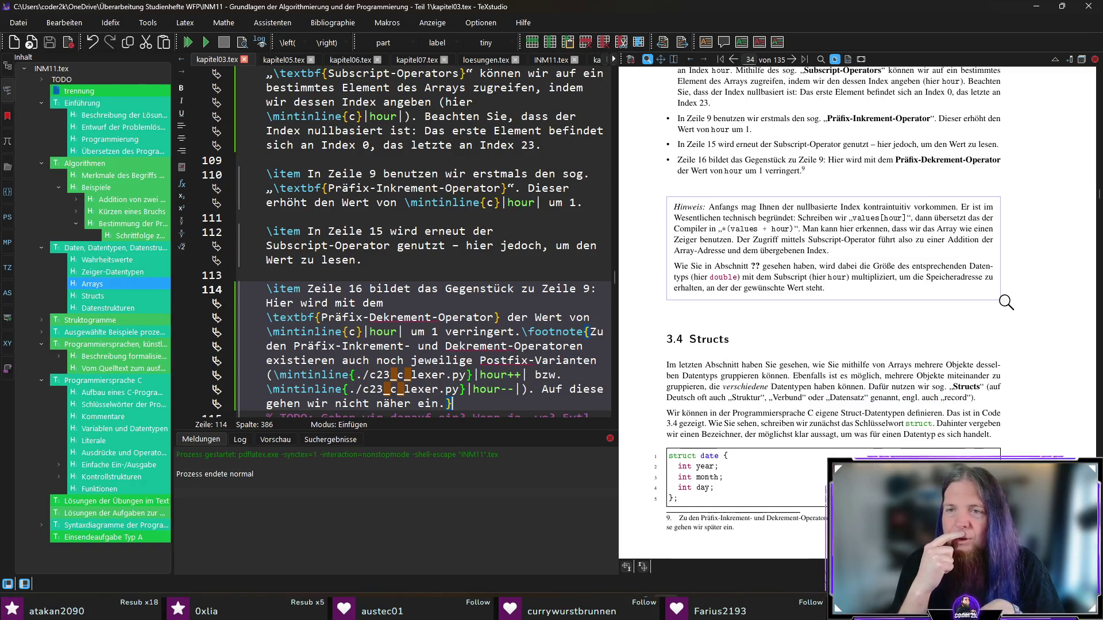
mouse_move(861, 208)
mouse_down()
mouse_move(895, 206)
mouse_move(913, 231)
mouse_up()
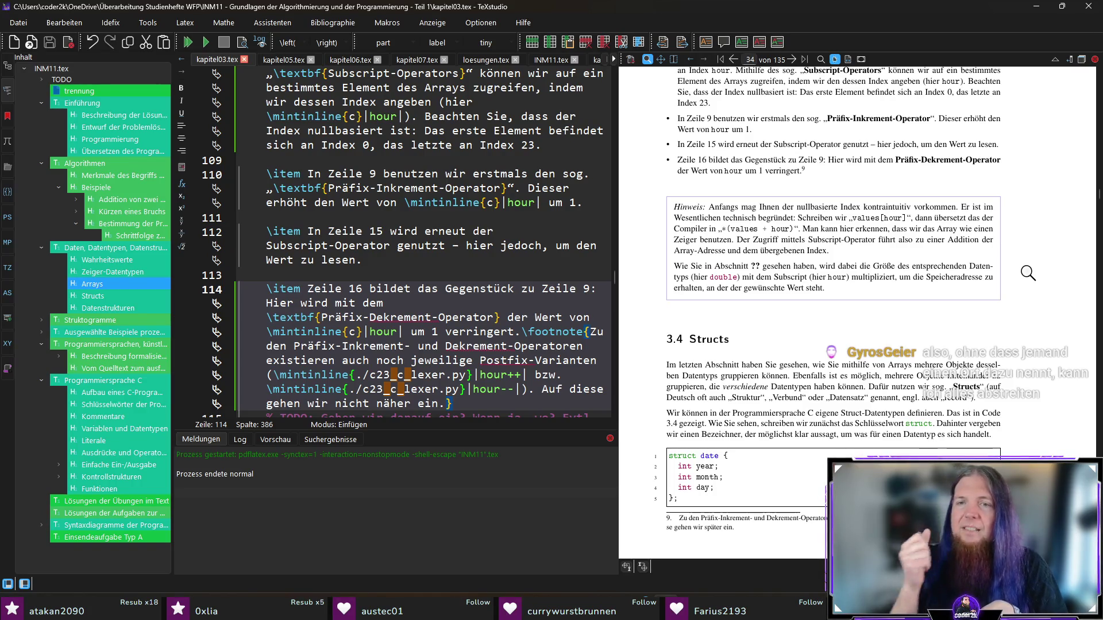
drag(726, 237, 767, 233)
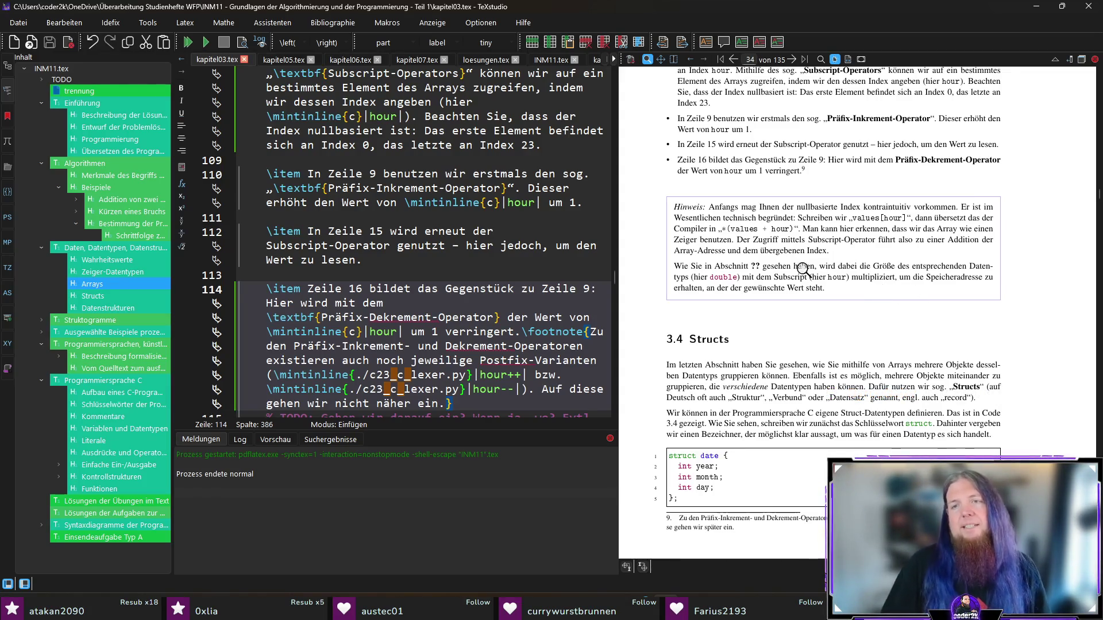
mouse_move(747, 255)
mouse_down()
mouse_move(739, 239)
mouse_move(769, 235)
mouse_up()
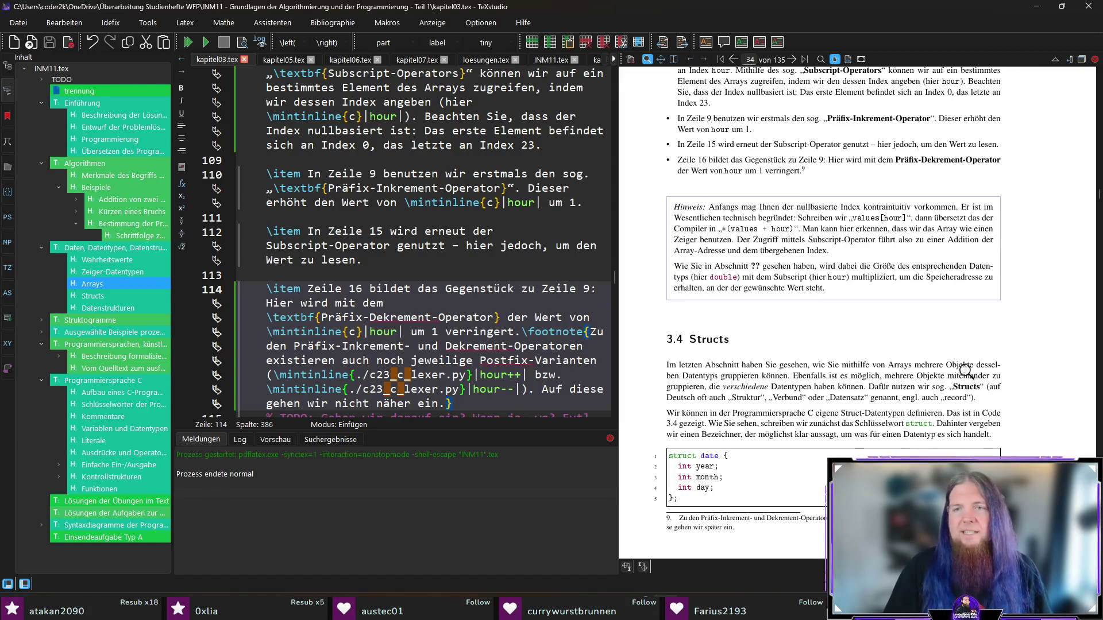
mouse_move(786, 279)
mouse_down()
mouse_move(708, 273)
mouse_move(890, 258)
mouse_move(738, 263)
mouse_move(758, 275)
mouse_up()
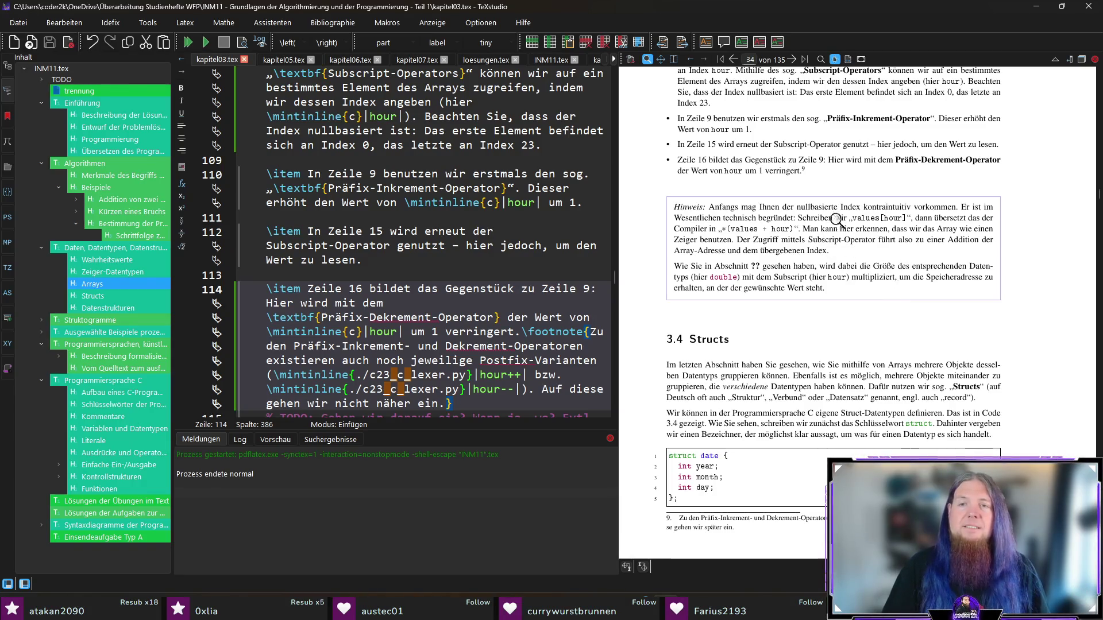
scroll(446, 265, down, 5)
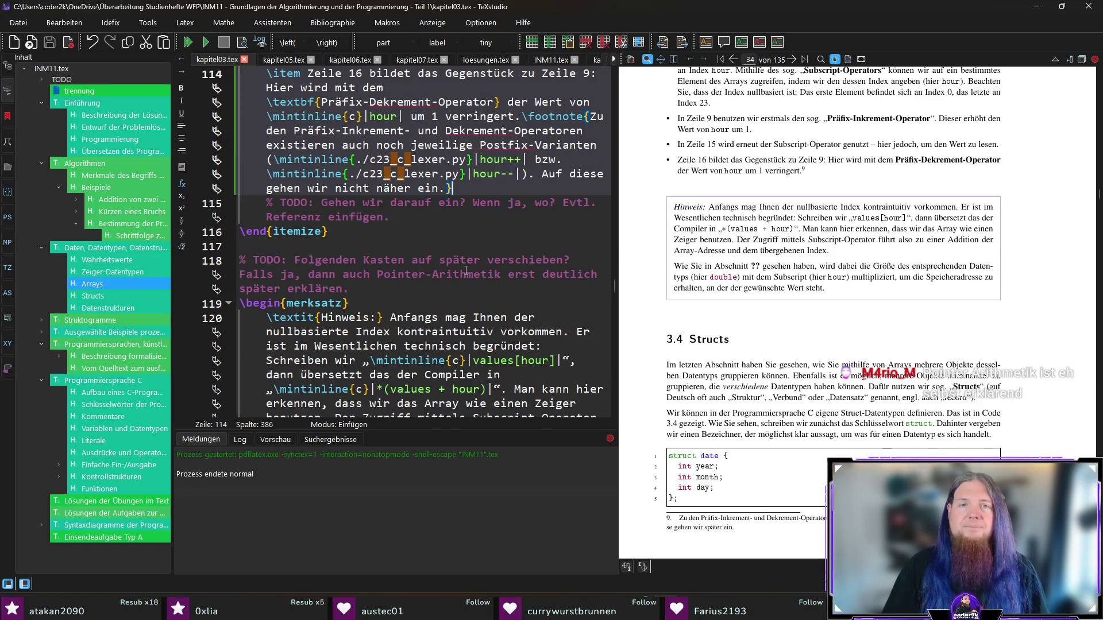
- Delete the TODO comments about the reference (line 115) and about moving the box (line 117)
scroll(486, 280, up, 1)
click(407, 262)
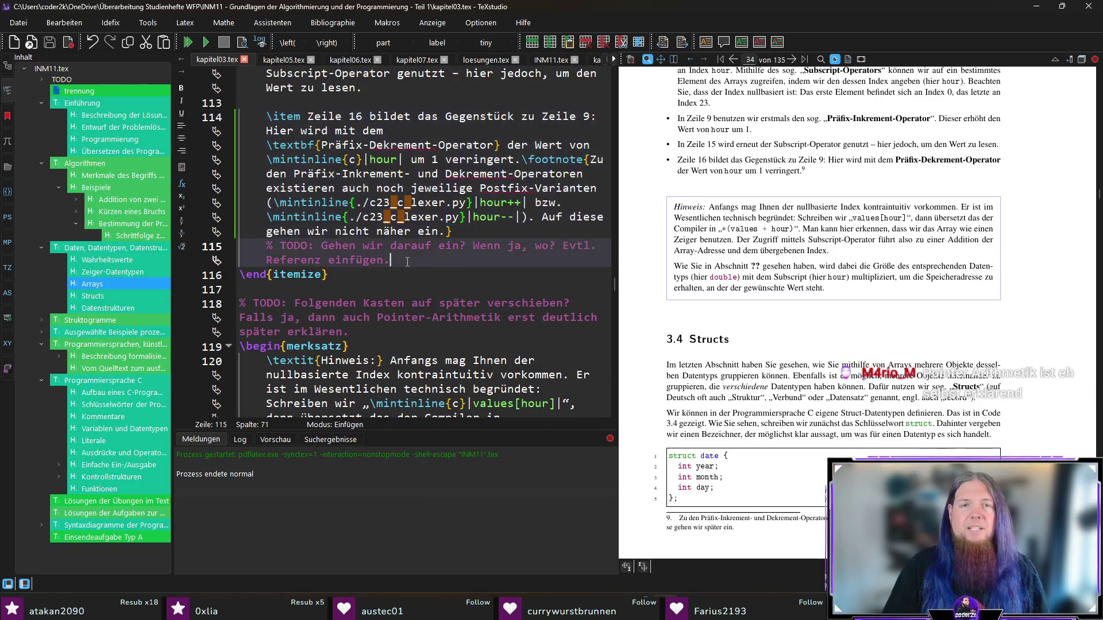
key(shift+Home)
key(BackSpace)
key(BackSpace)
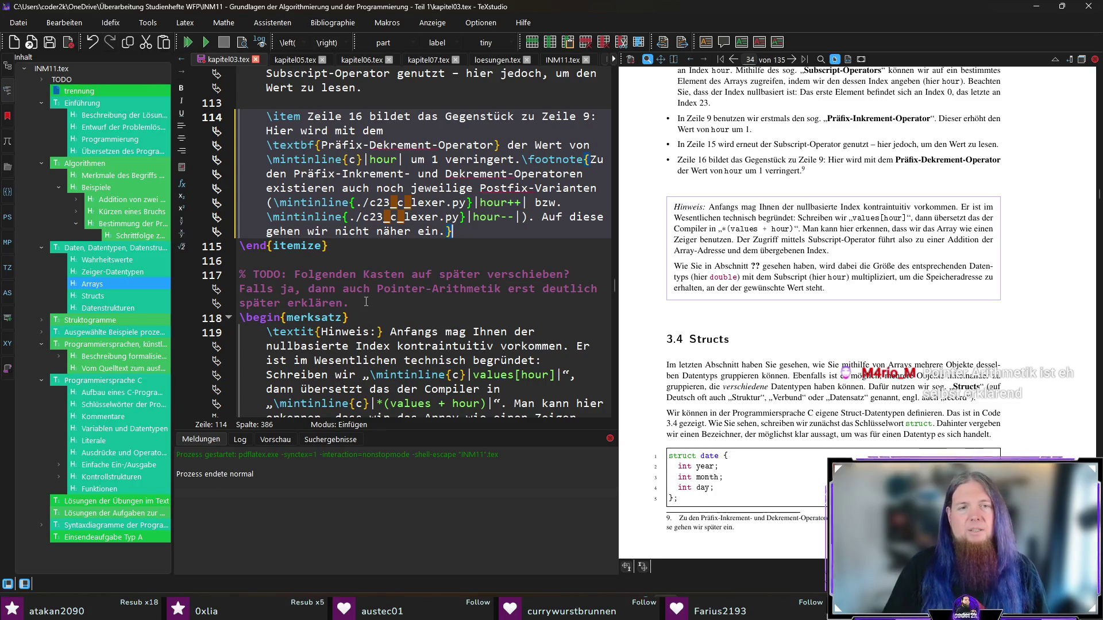
drag(366, 305, 239, 275)
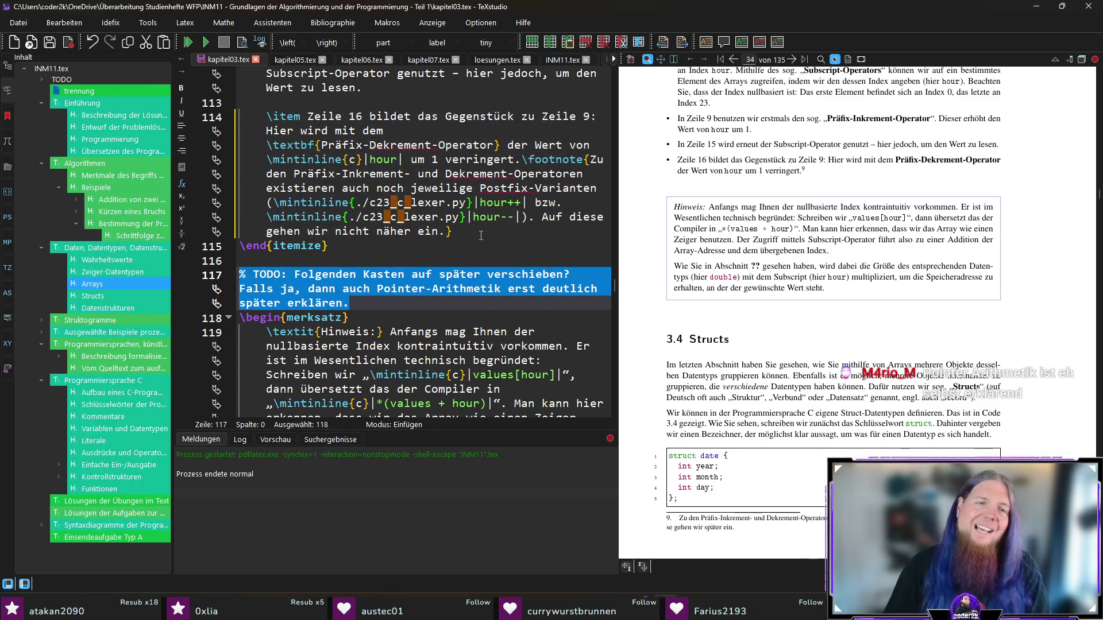
key(BackSpace)
key(BackSpace)
scroll(480, 235, down, 3)
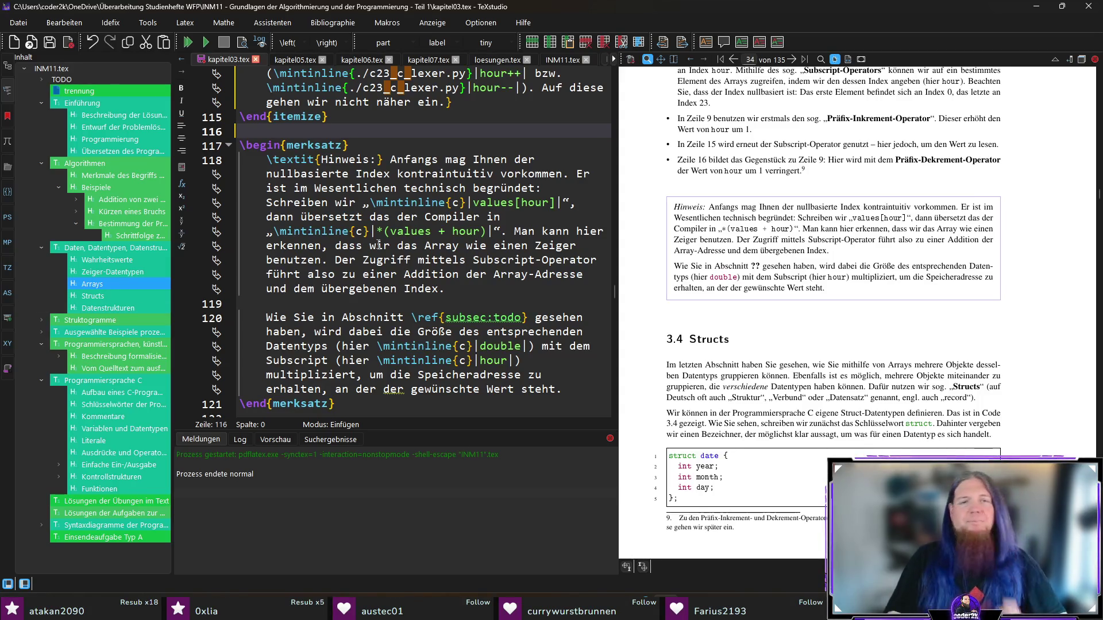
- Select the zero-based-index merksatz block from \begin{merksatz} to \end{merksatz} and delete it
click(528, 280)
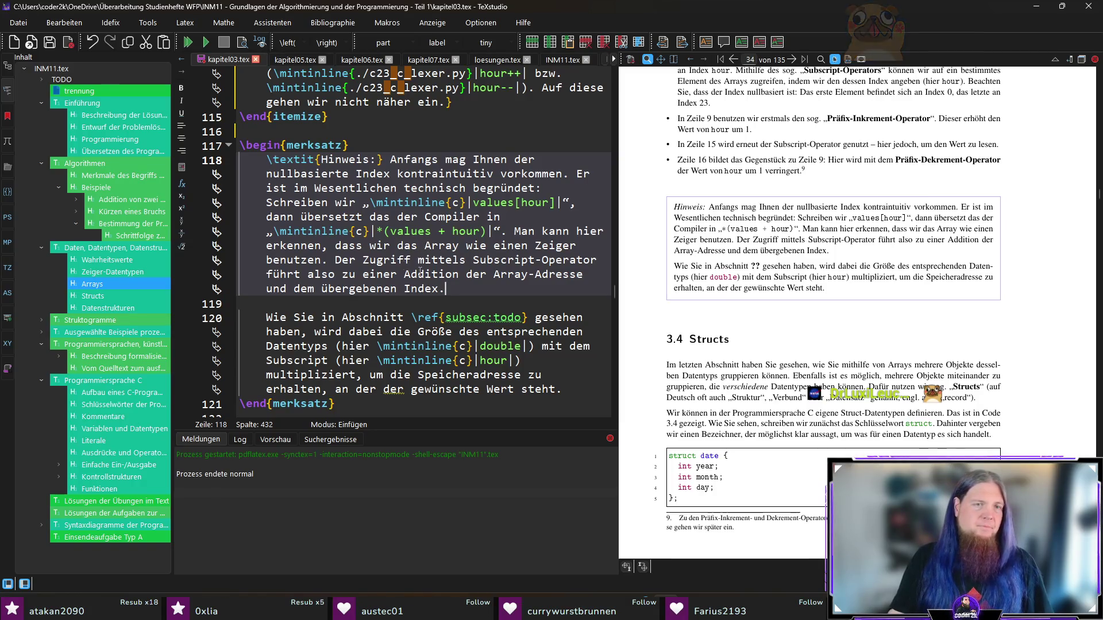
scroll(392, 262, down, 1)
drag(381, 363, 241, 102)
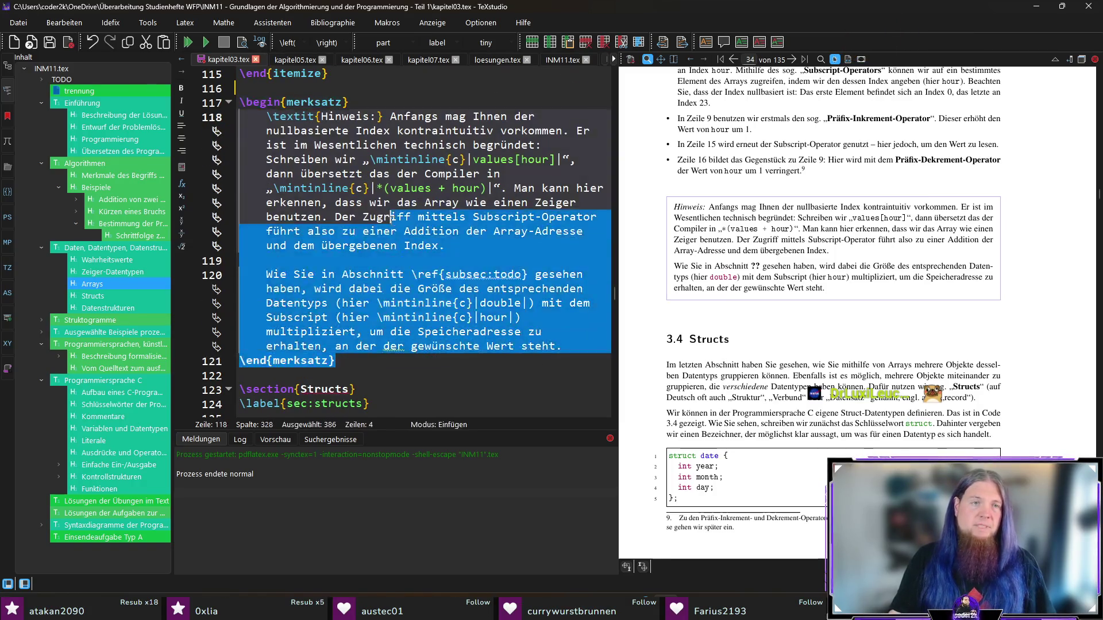
scroll(495, 228, up, 2)
key(BackSpace)
key(BackSpace)
key(BackSpace)
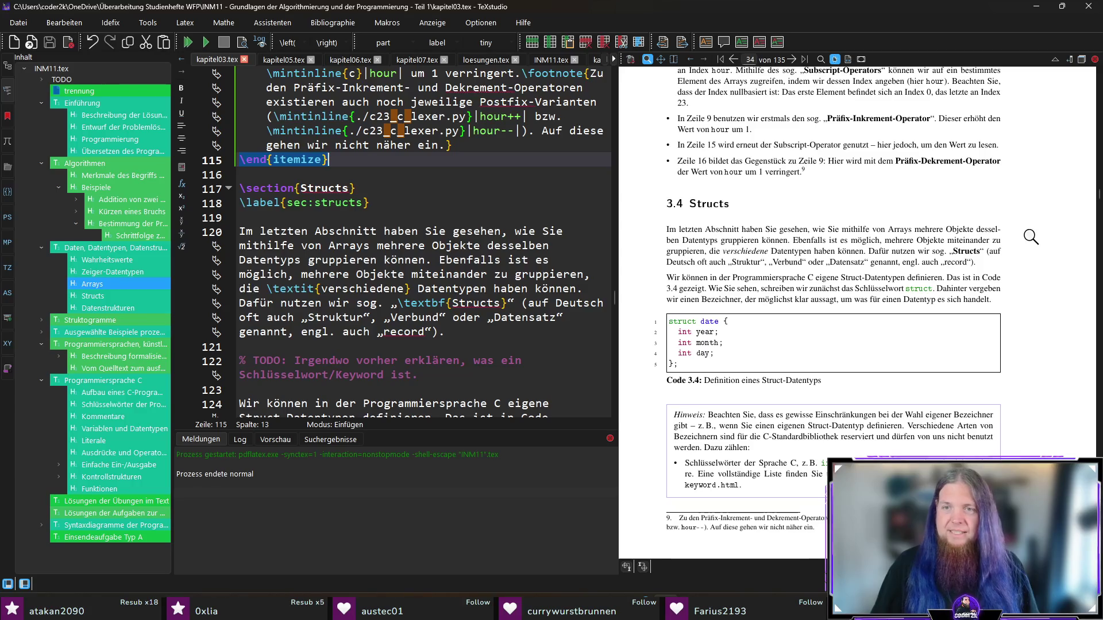
- Jump from the PDF to the Structs intro source and delete the word 'können' before 'haben.'
scroll(1029, 235, down, 1)
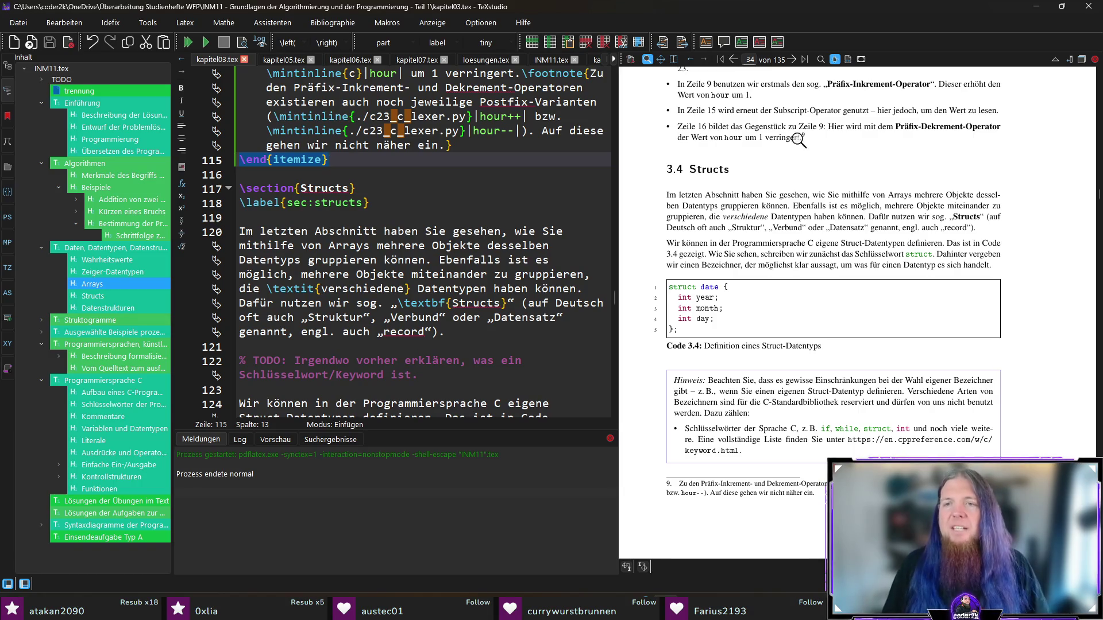
click(843, 215)
double_click(536, 290)
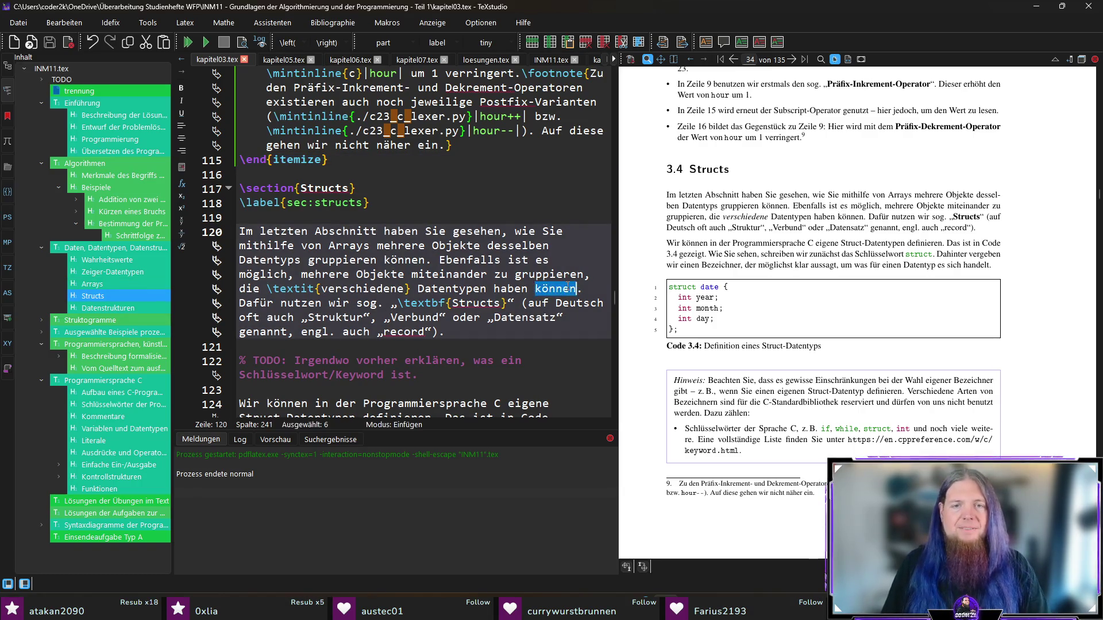
key(BackSpace)
key(BackSpace)
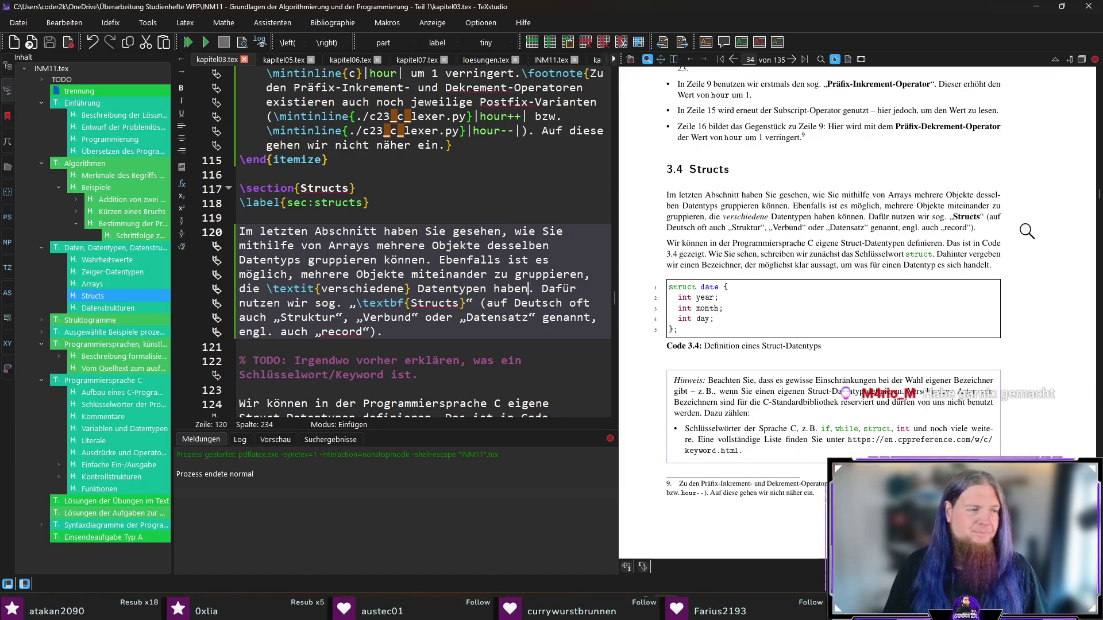
- Scroll past the Code 3.4 struct listing and jump to the identifier Hinweis box's \end{merksatz} source
scroll(1061, 262, down, 1)
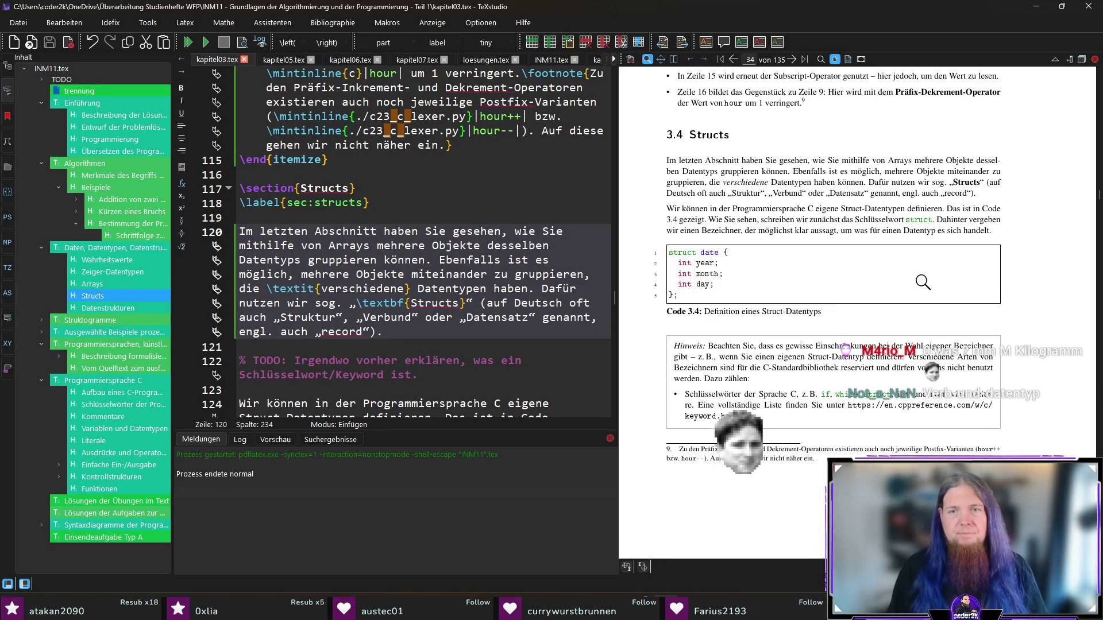
scroll(923, 282, down, 1)
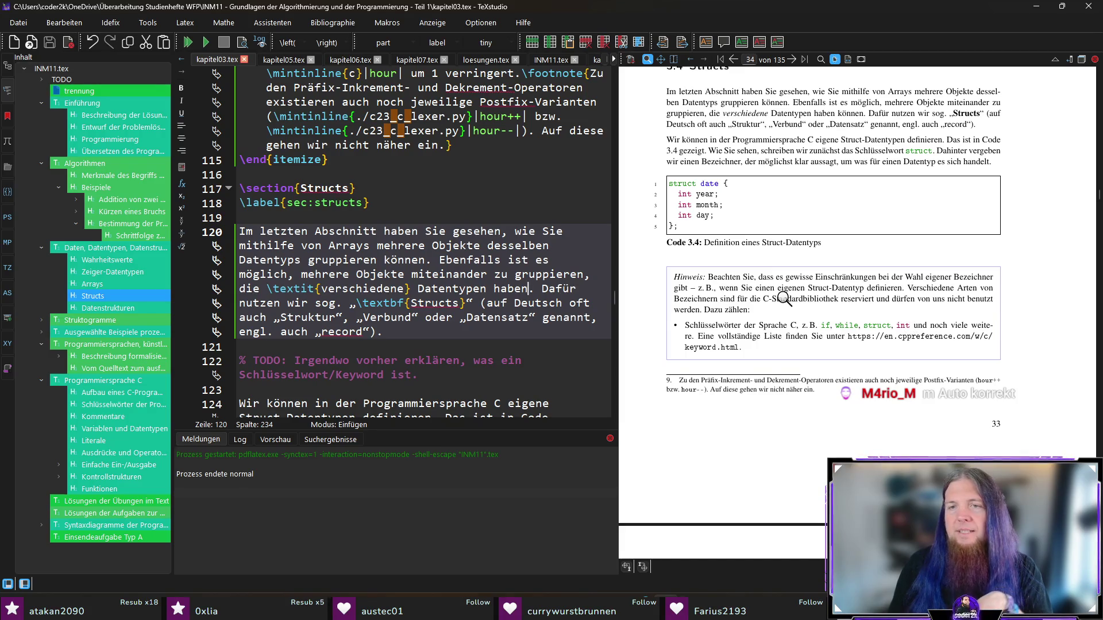
ctrl+click(682, 292)
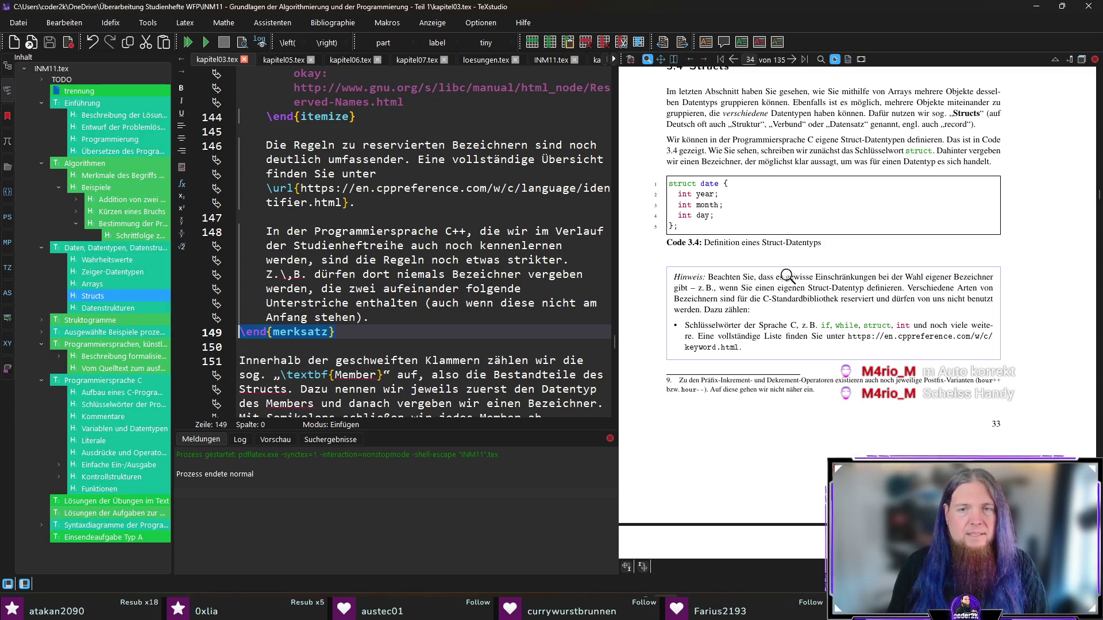
scroll(311, 270, up, 4)
- Replace the dash after 'gibt' with a comma, remove the comma after z.\,B., and save
scroll(311, 270, up, 8)
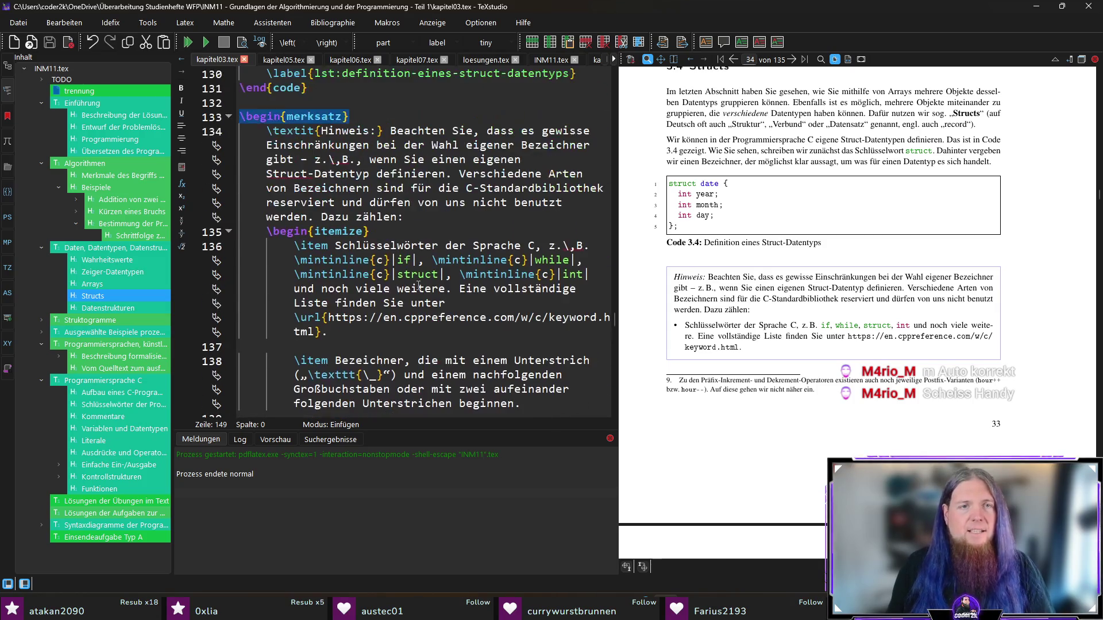
click(309, 160)
key(shift+Left)
key(shift+Left)
key(shift+Left)
text(,)
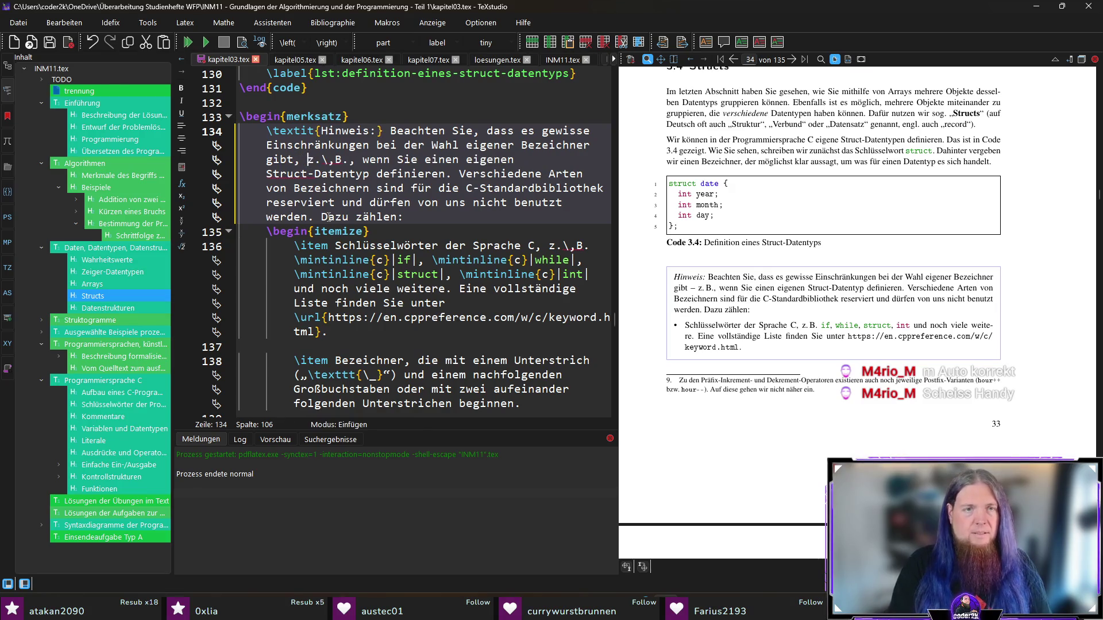
key(ctrl+s)
key(Right)
key(Right)
key(Right)
key(Delete)
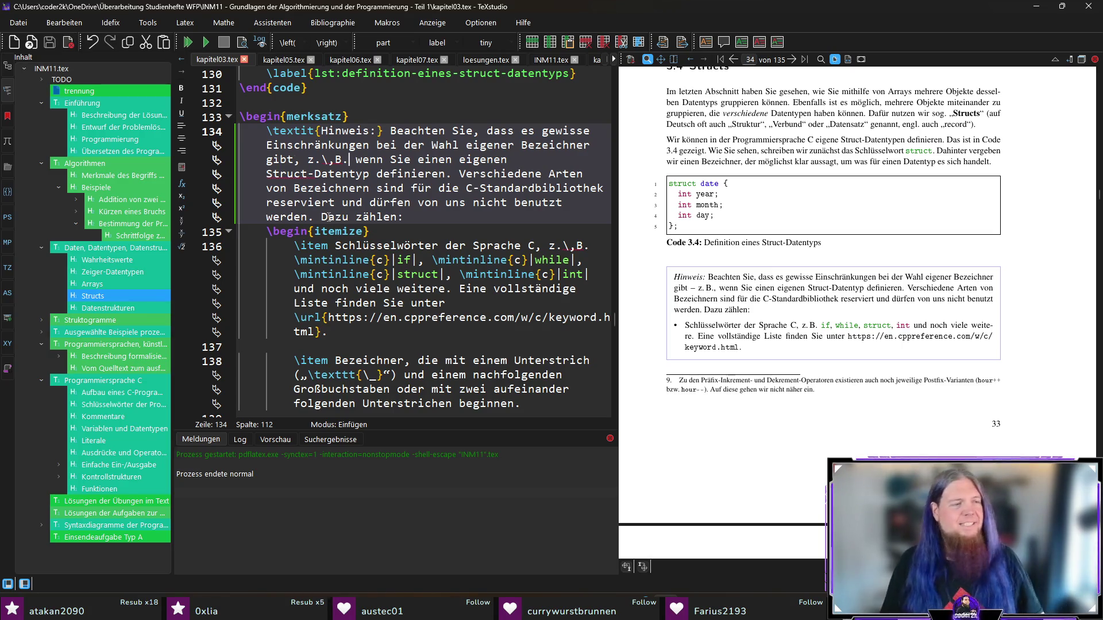
- After 'C-Standardbibliothek', add that names are reserved 'für zukünftige Erweiterungen der Sprache'; save
scroll(1044, 328, down, 1)
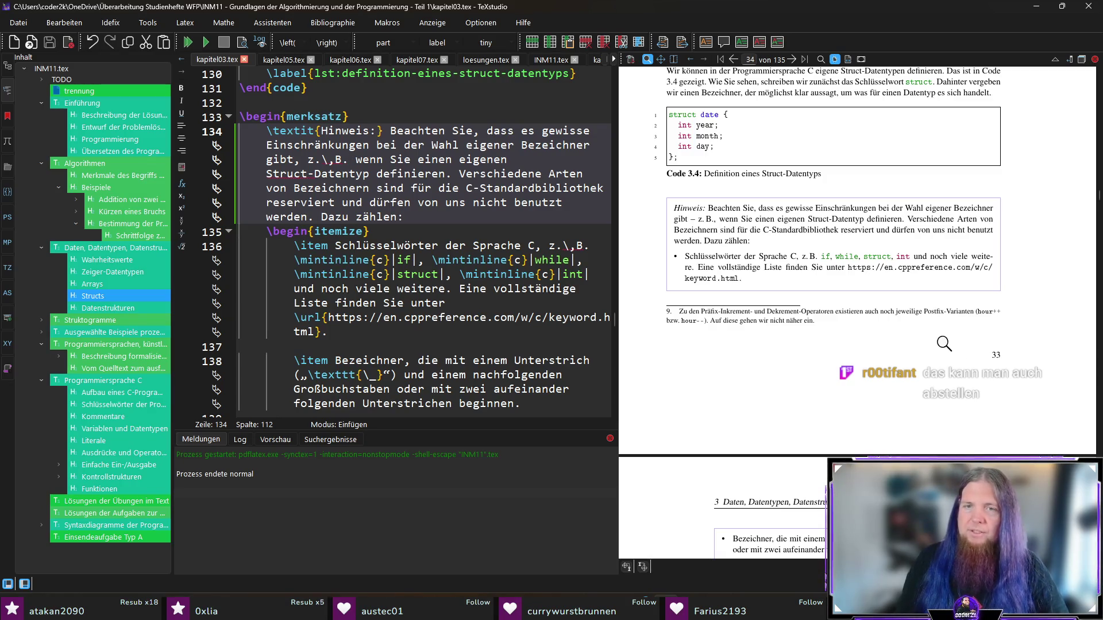
ctrl+click(794, 231)
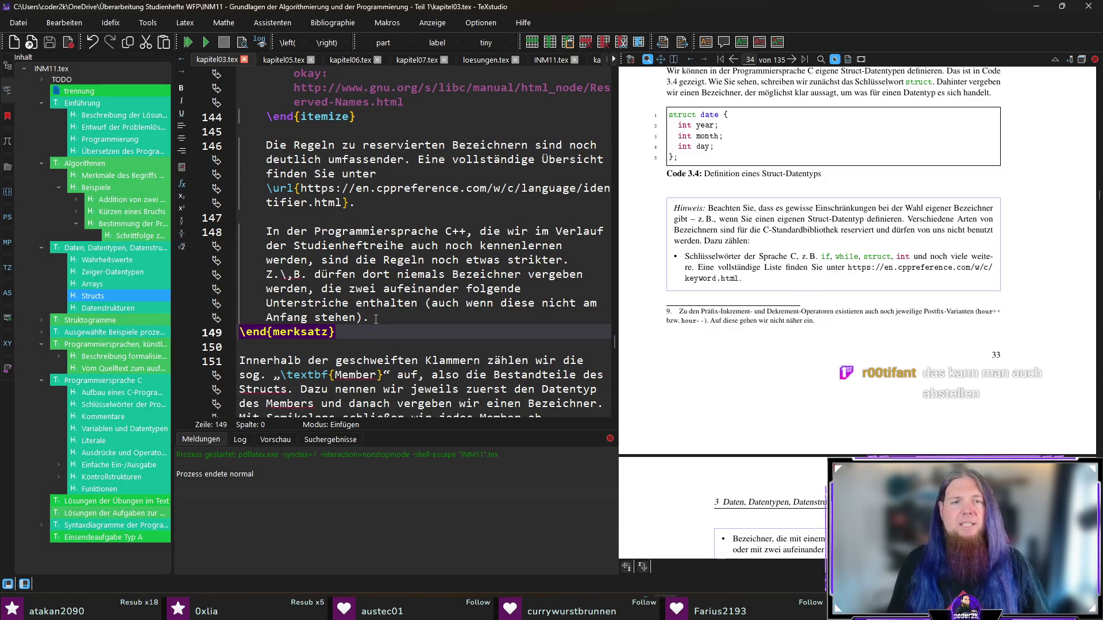
scroll(443, 310, up, 6)
scroll(443, 310, up, 5)
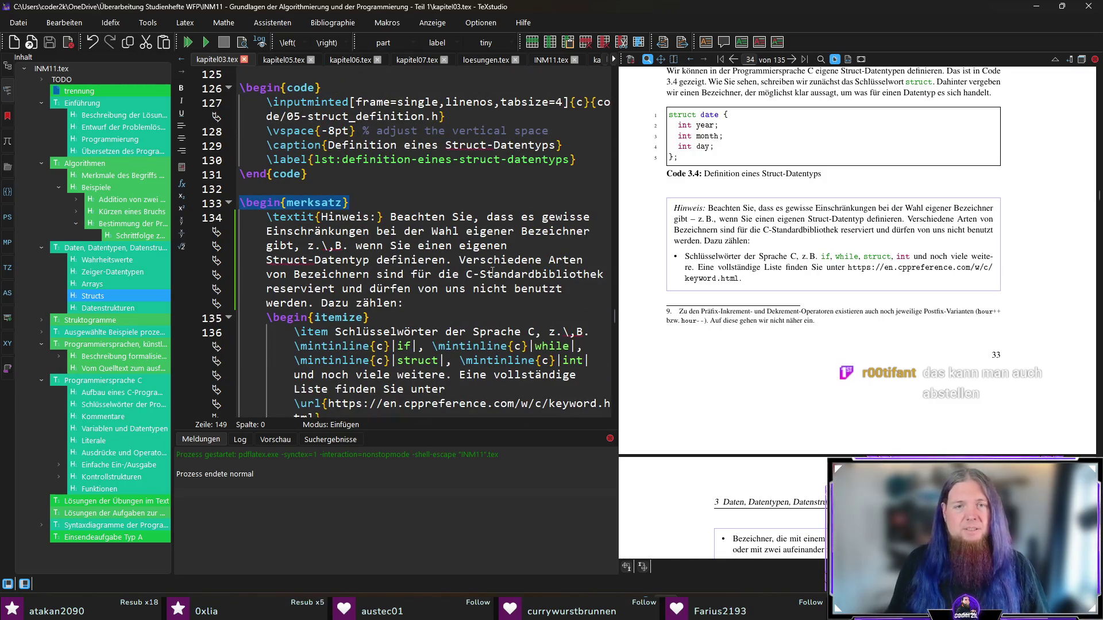
click(605, 274)
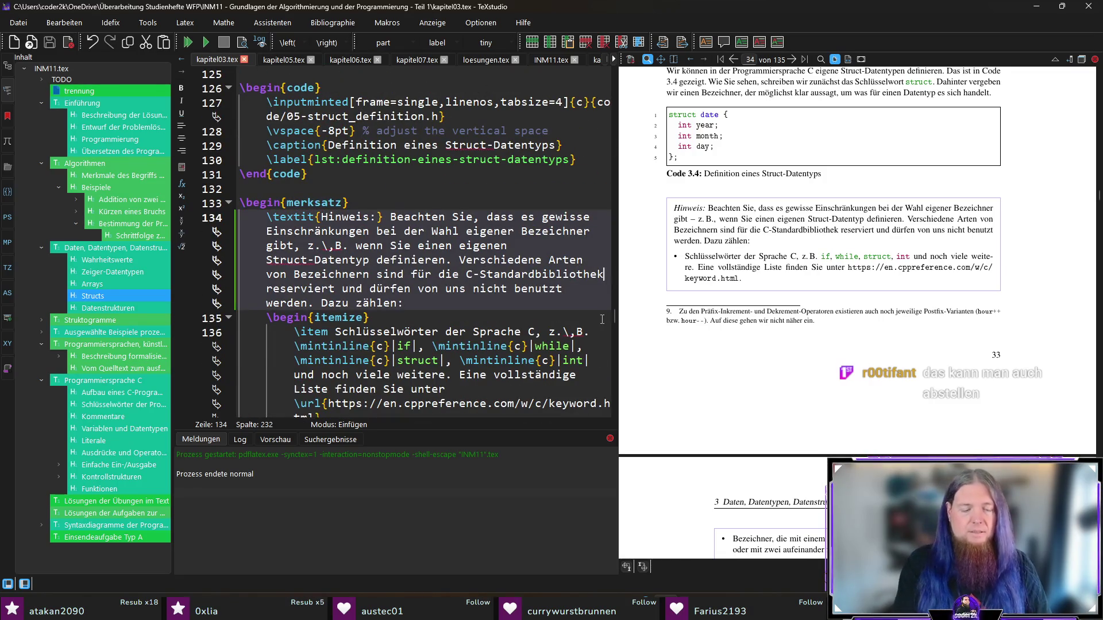
text(und die Sprache selbst)
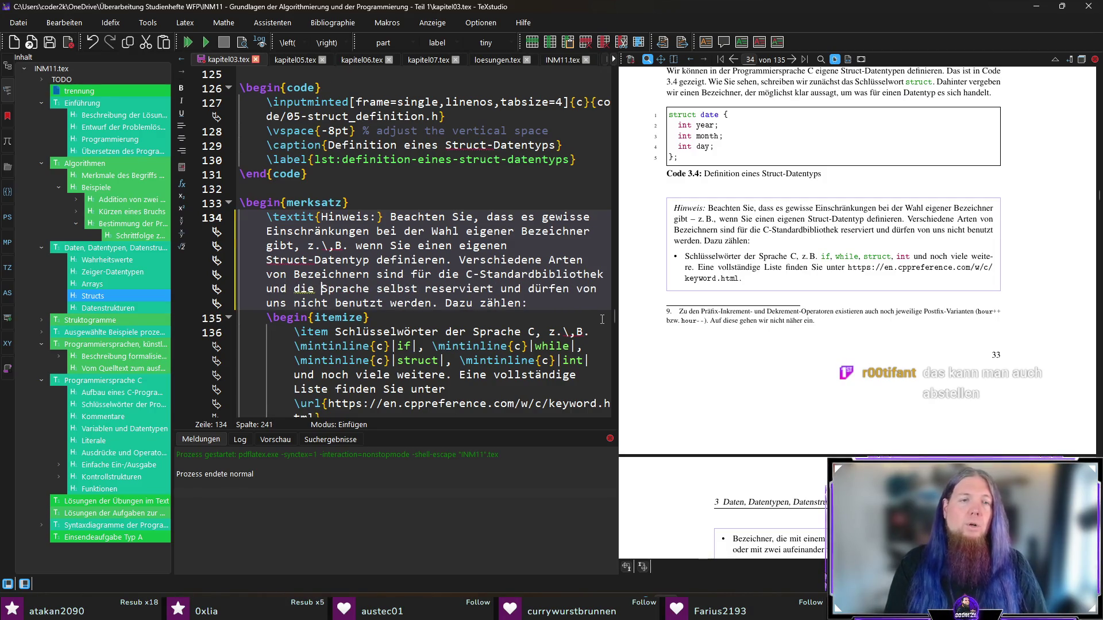
key(ctrl+shift+Left)
text(für zukünfti)
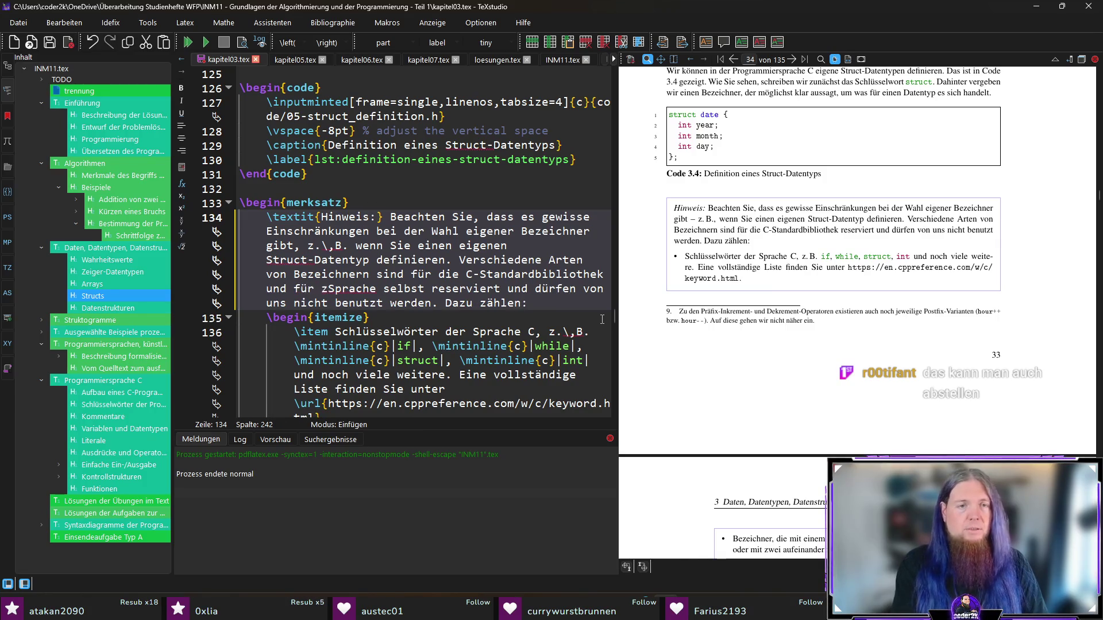
text(ge Erweiterun)
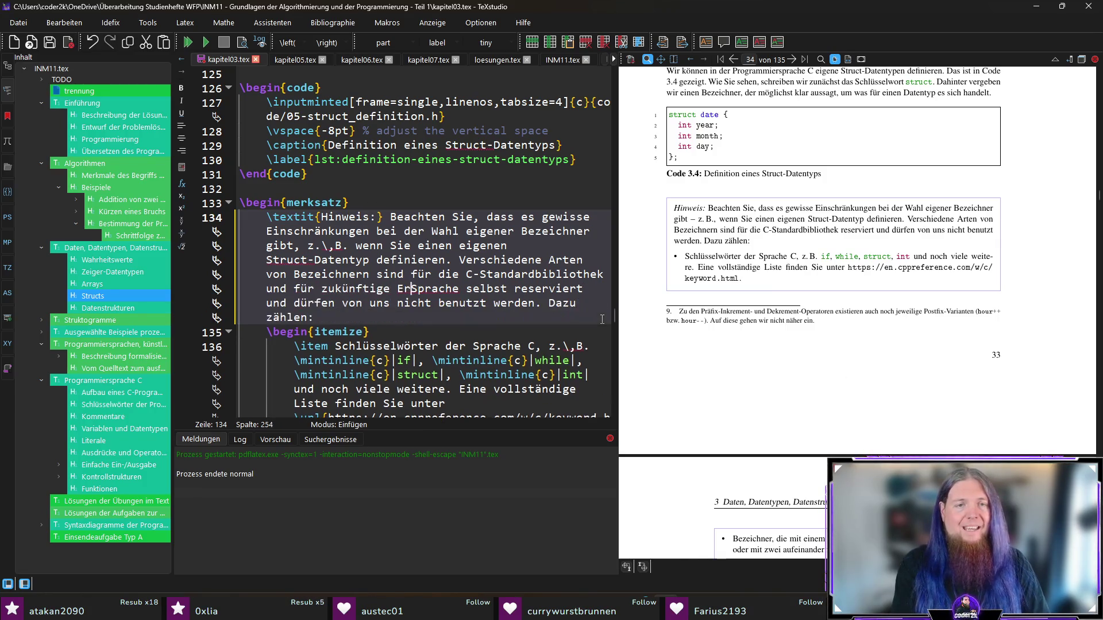
text(gen der)
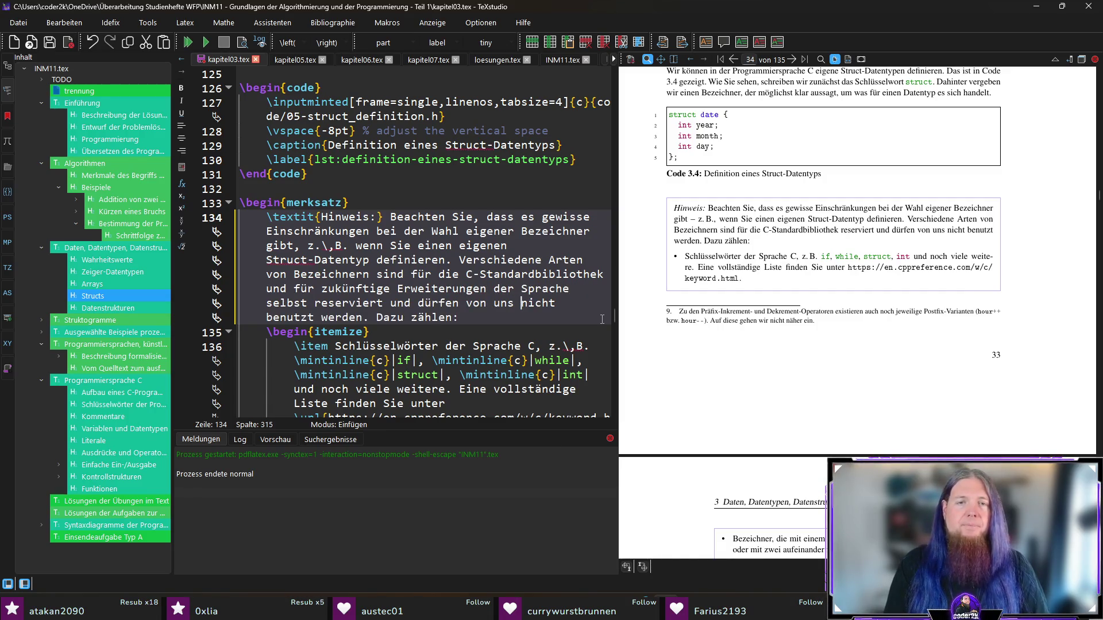
key(ctrl+s)
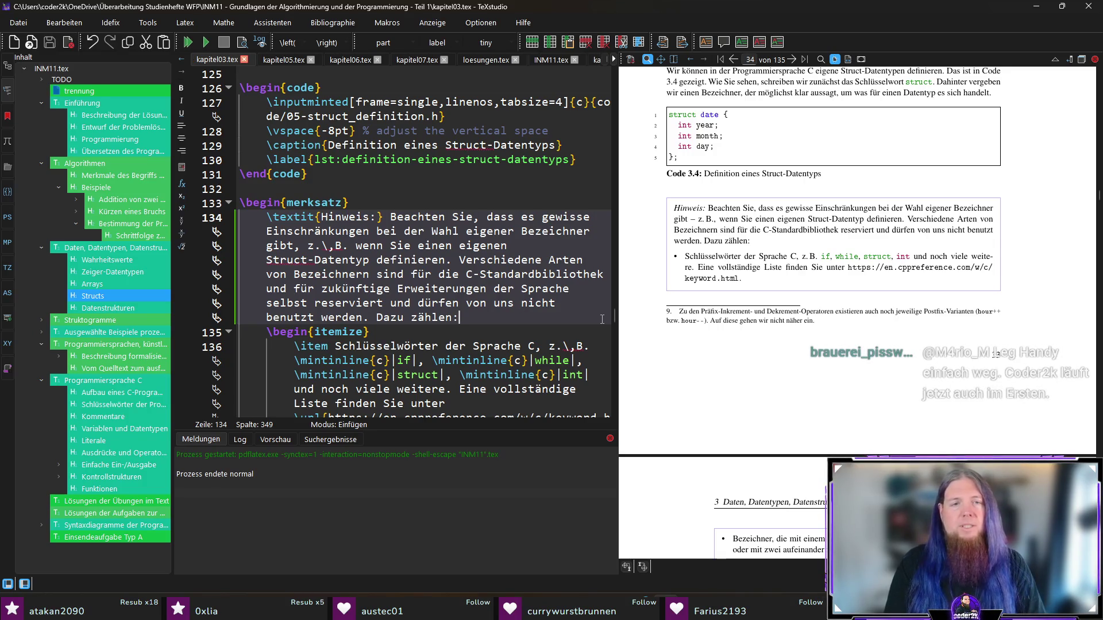
- Change 'benutzt' to 'vergeben' in the hint box and rebuild the PDF
key(Left)
key(Left)
key(Left)
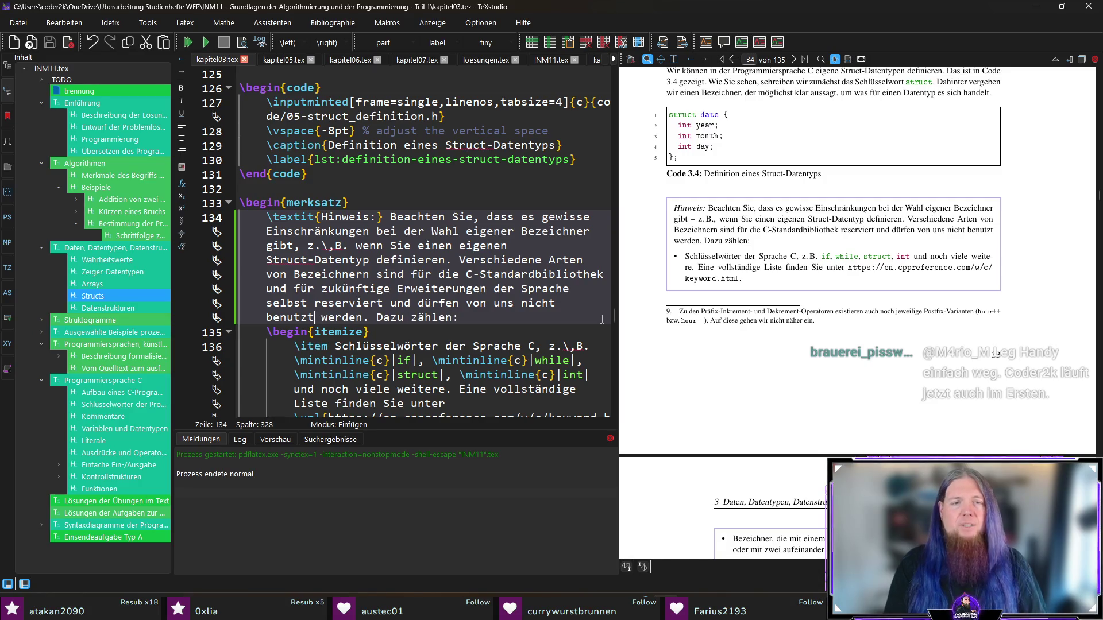
key(ctrl+BackSpace)
text(vergeben)
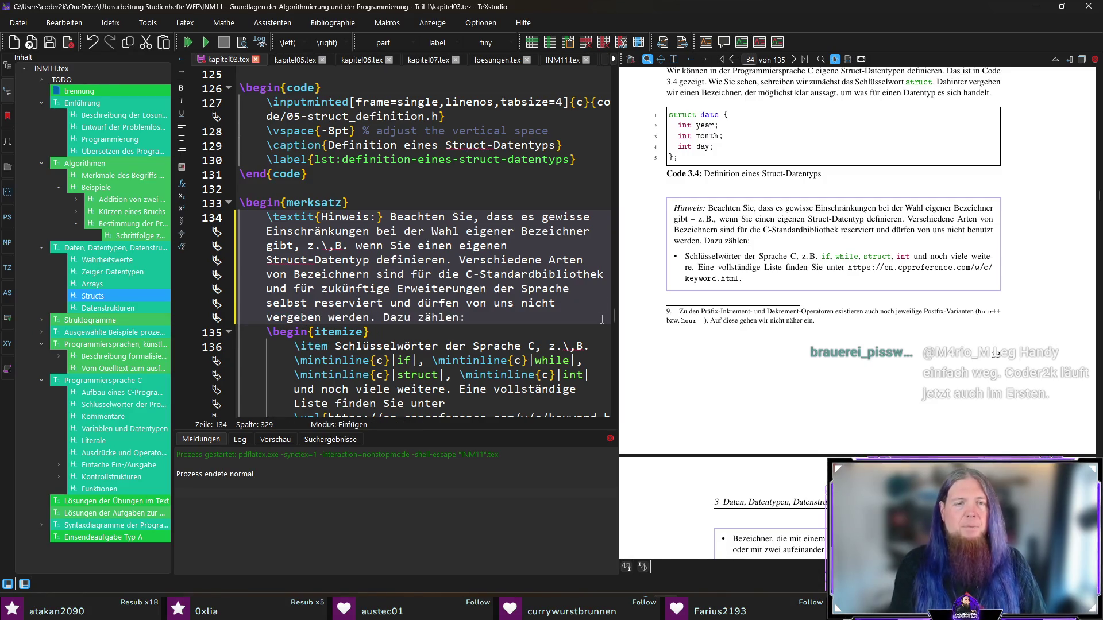
key(F5)
key(End)
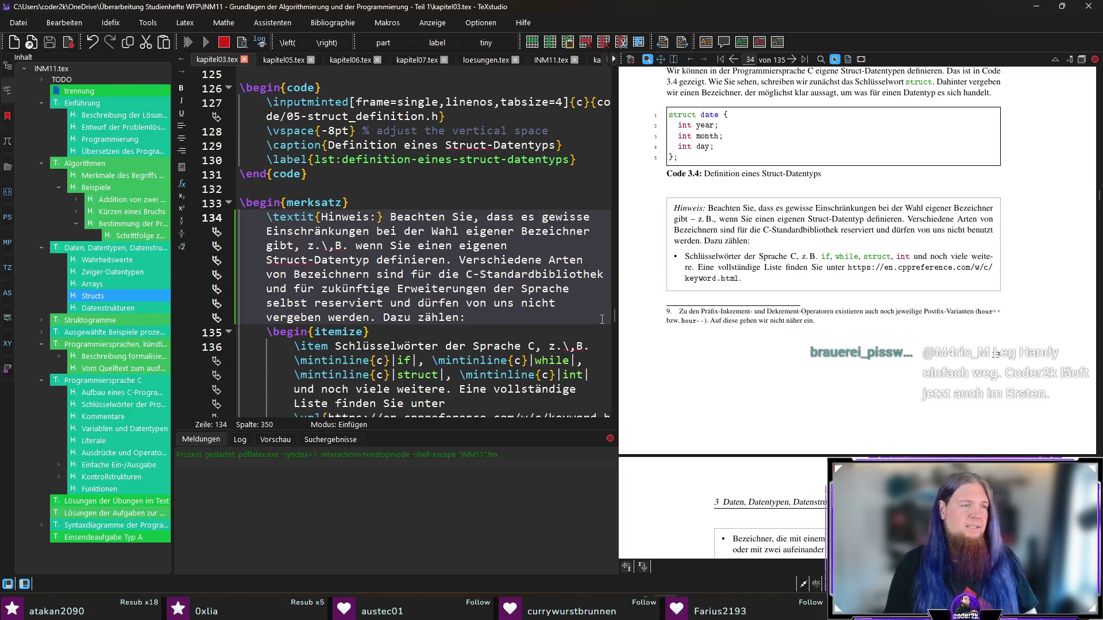
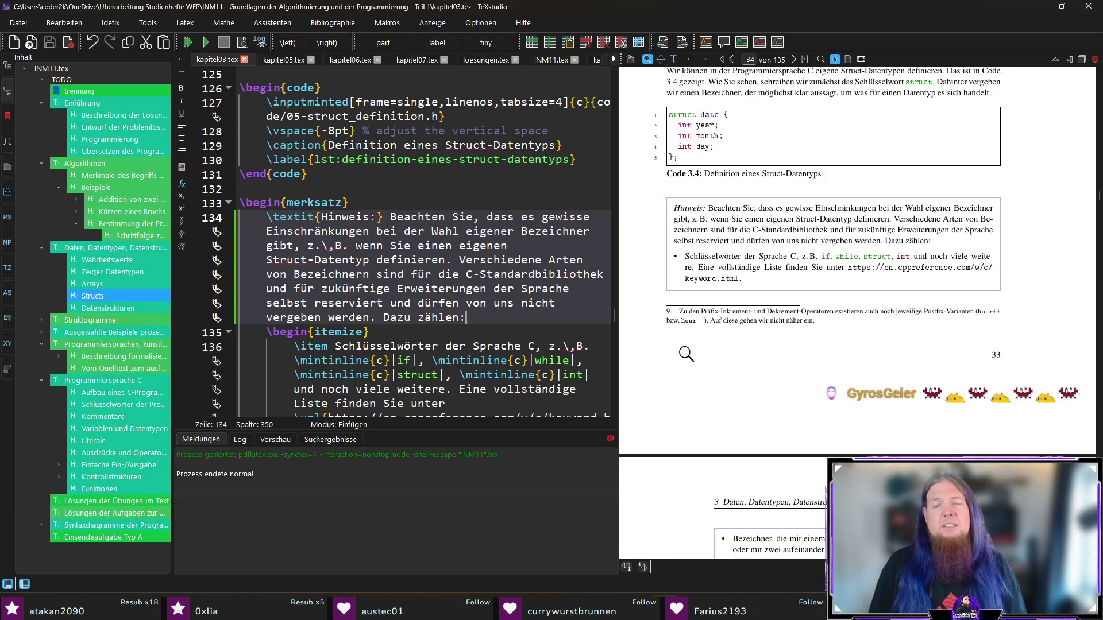
- Scroll the PDF preview down to page 34 with the identifier rules box
scroll(684, 370, down, 1)
scroll(685, 370, down, 1)
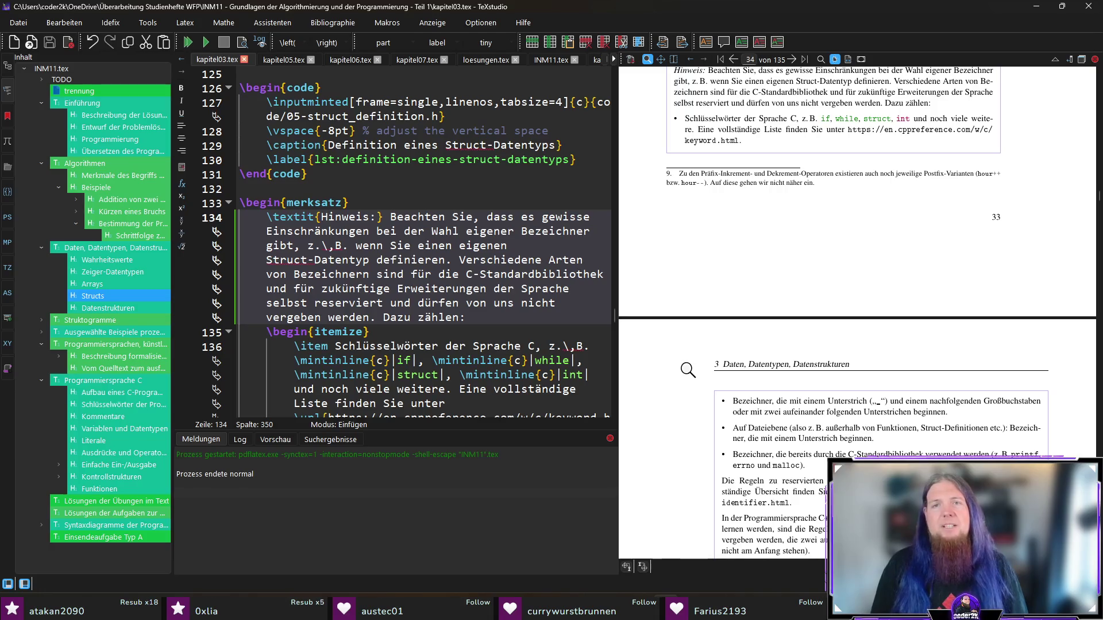
scroll(682, 375, down, 3)
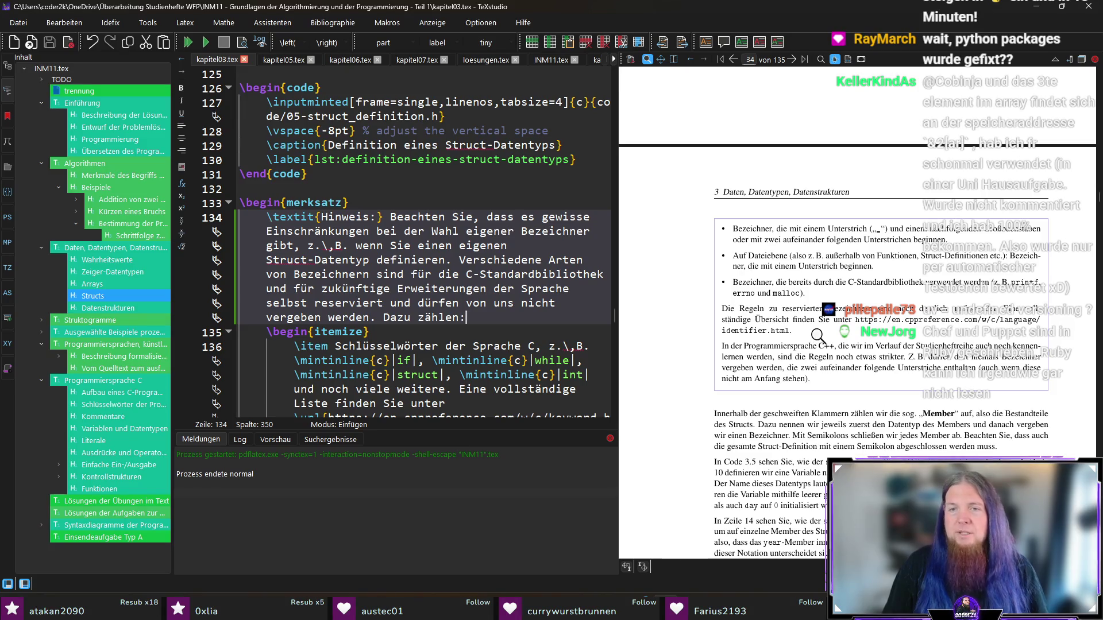
- Nudge the PDF preview down, then switch to Firefox showing the youtrack-python PyPI page
scroll(654, 332, down, 1)
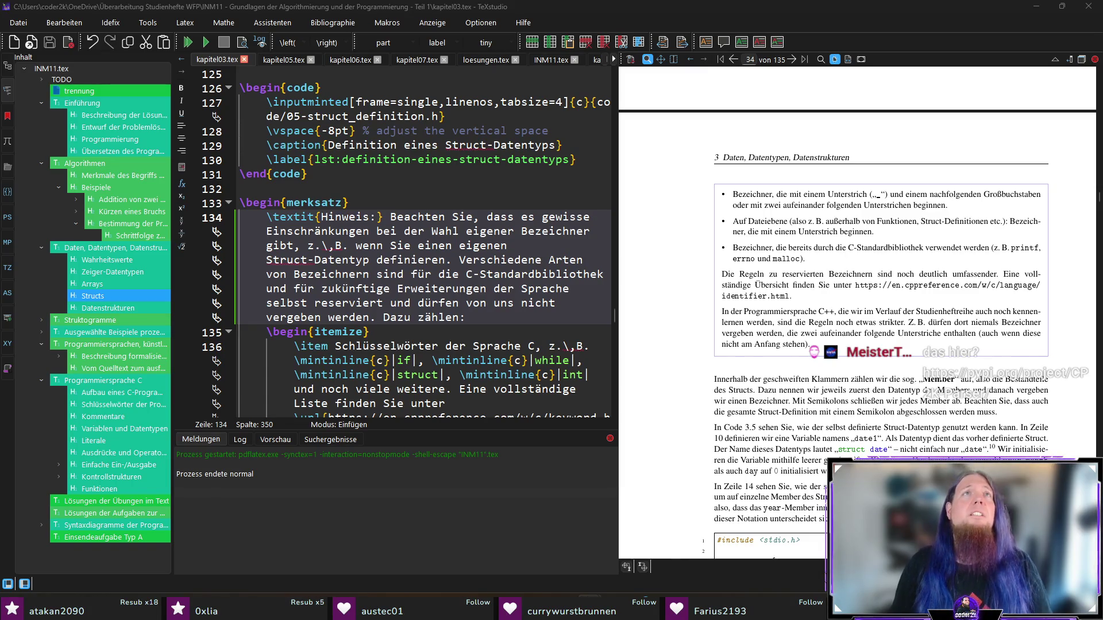
key(alt+Tab)
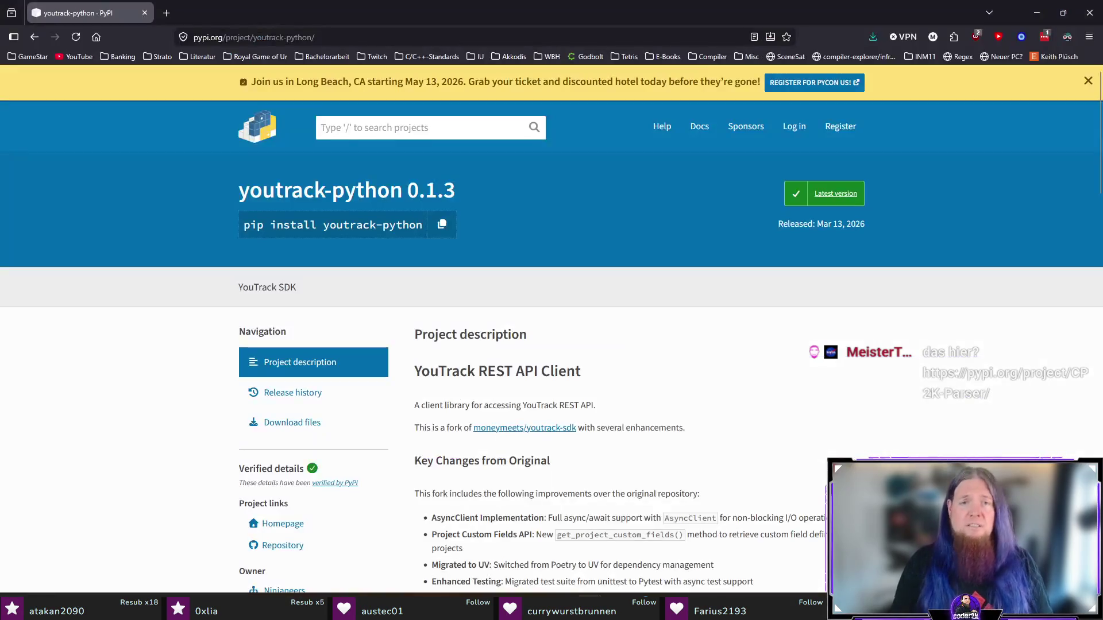
- Dismiss the PyCon announcement banner on the youtrack-python PyPI page
click(1087, 81)
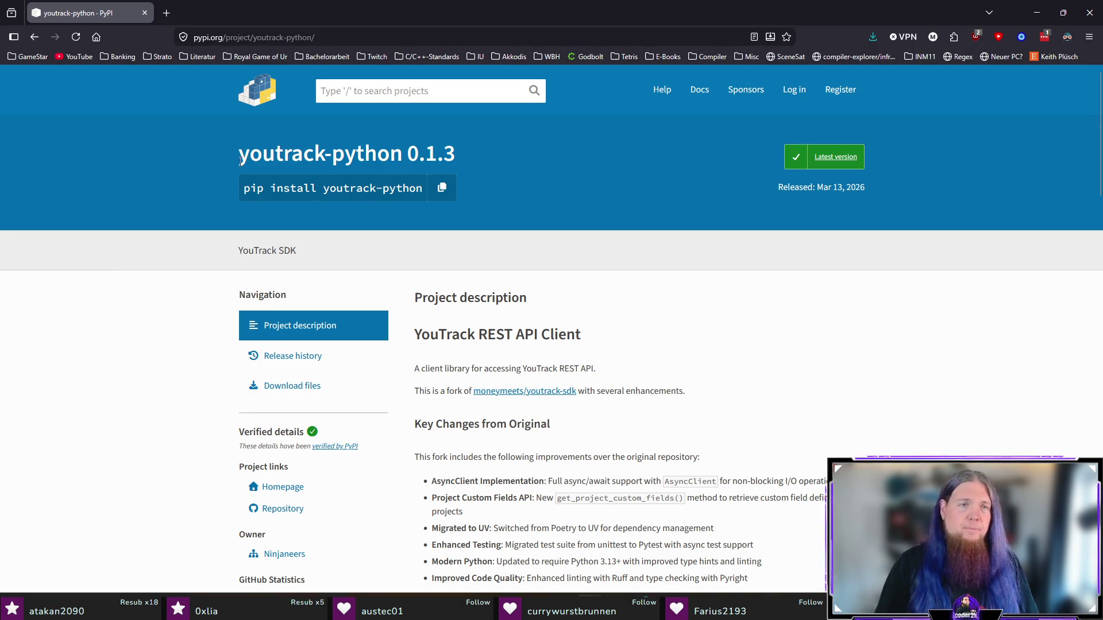
drag(240, 154, 456, 154)
click(138, 310)
- Skim the project description and open the package's GitHub repository from Project links
scroll(143, 297, down, 5)
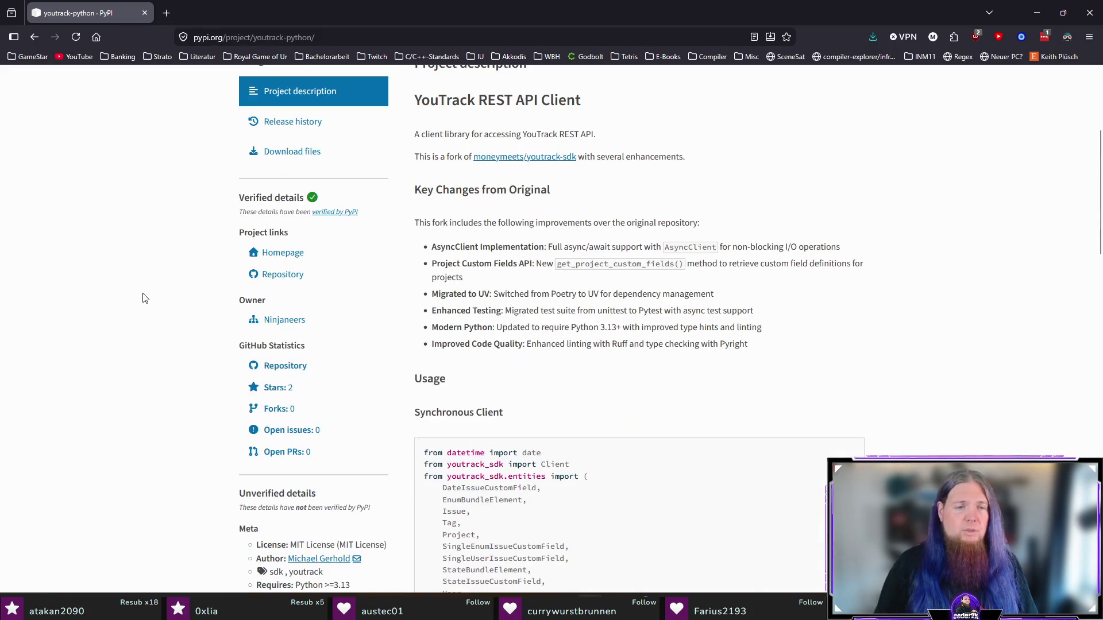
scroll(145, 297, down, 2)
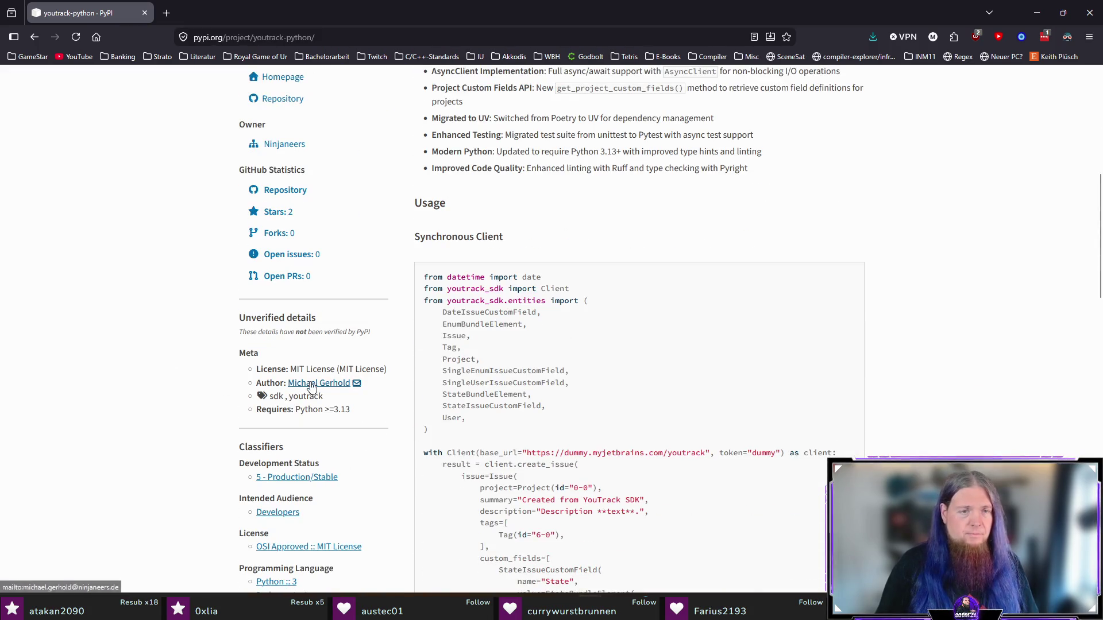
scroll(953, 247, down, 1)
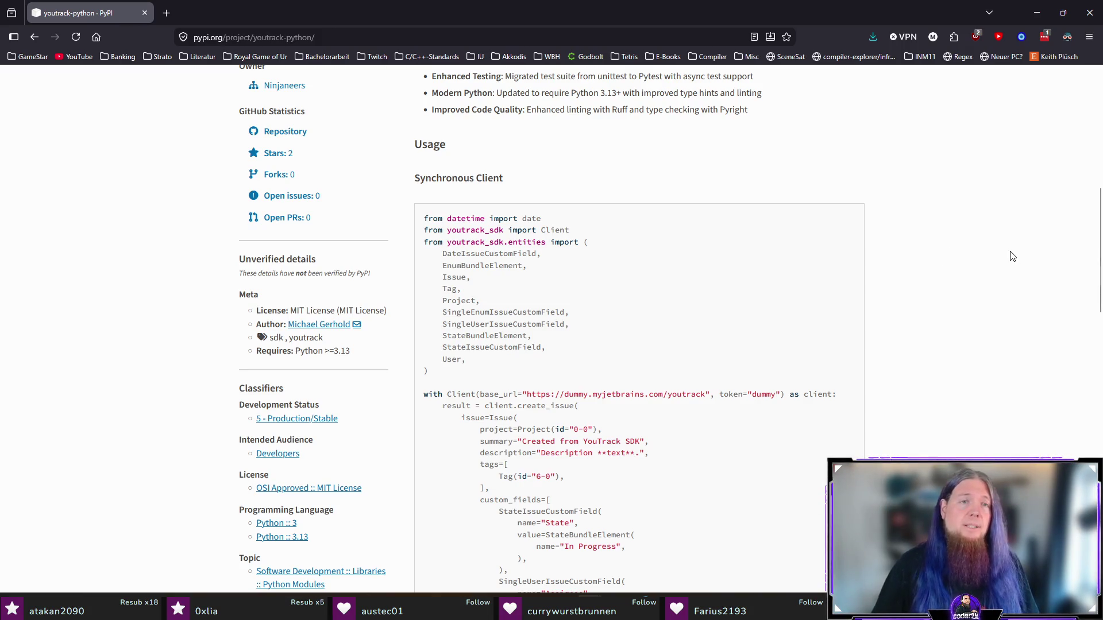
scroll(1005, 256, up, 2)
scroll(1005, 255, up, 3)
scroll(1000, 251, up, 2)
scroll(998, 249, down, 2)
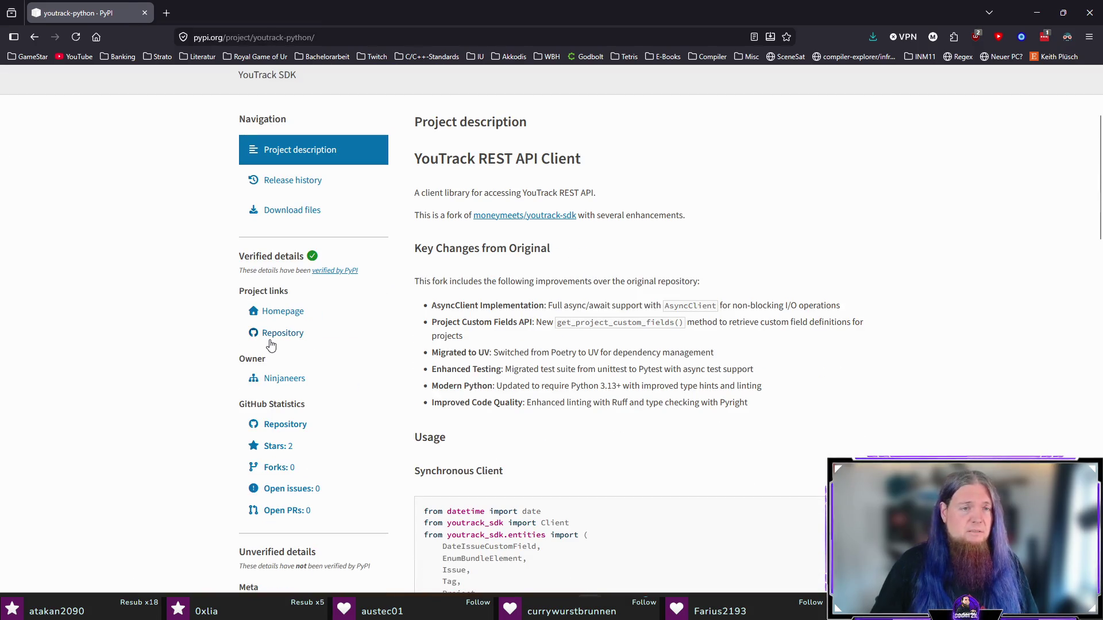
click(271, 336)
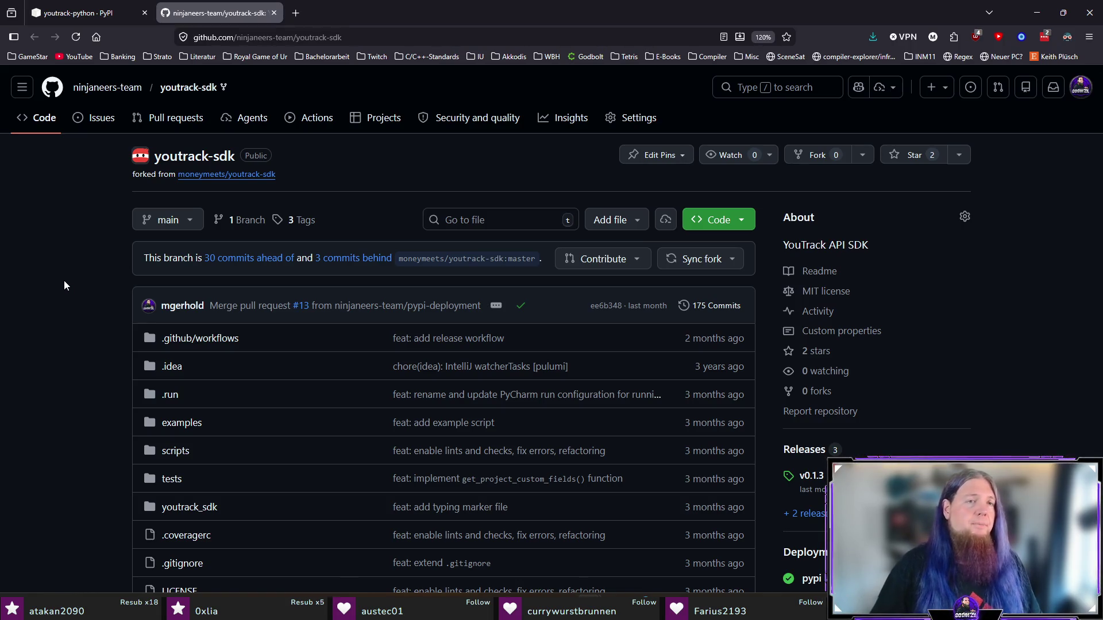
- Return to the youtrack-python PyPI tab, select its title, then close the browser
click(77, 14)
scroll(122, 307, up, 3)
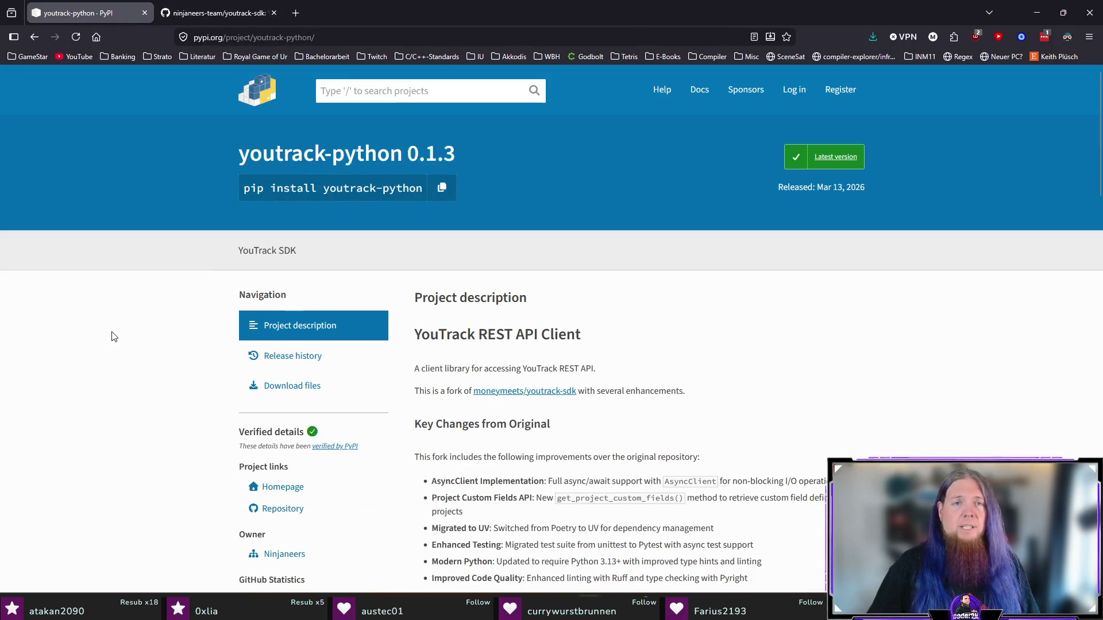
drag(238, 154, 404, 155)
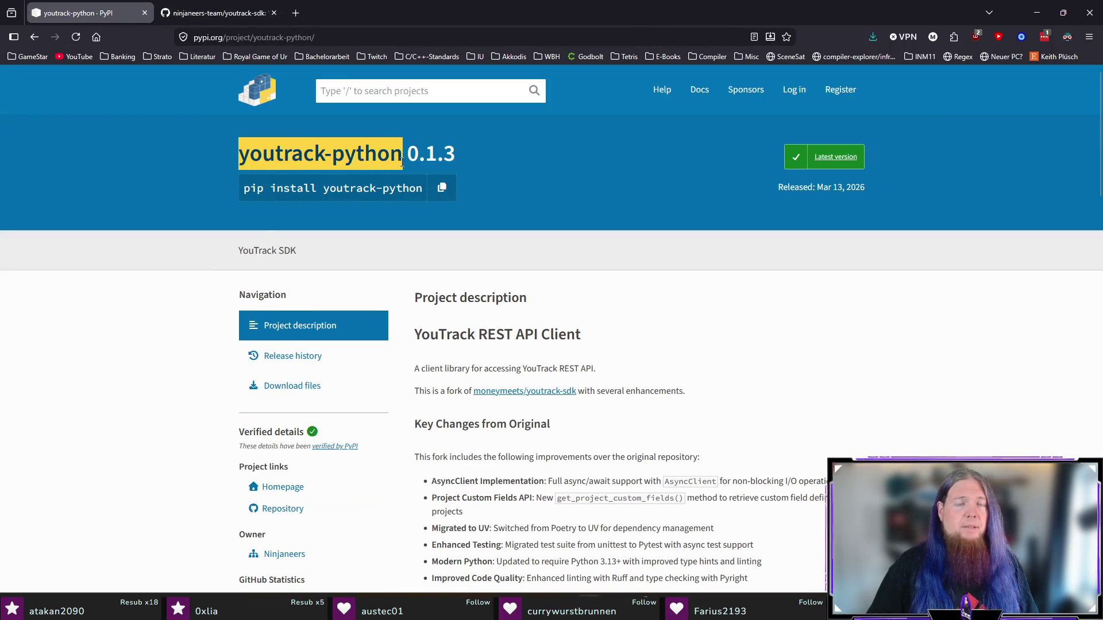
click(187, 327)
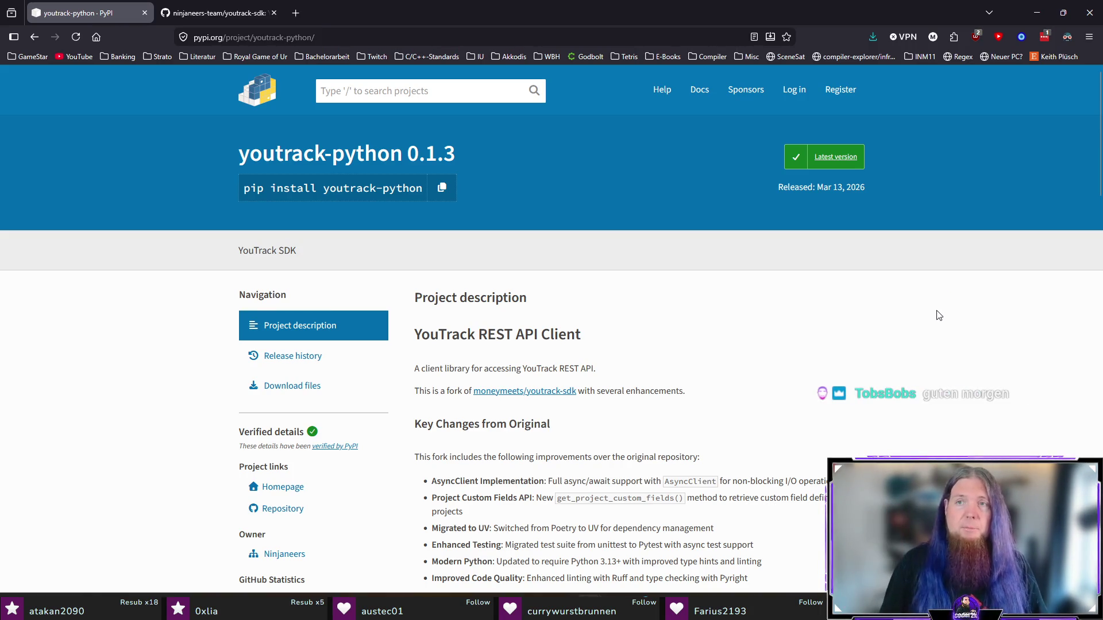
click(1078, 22)
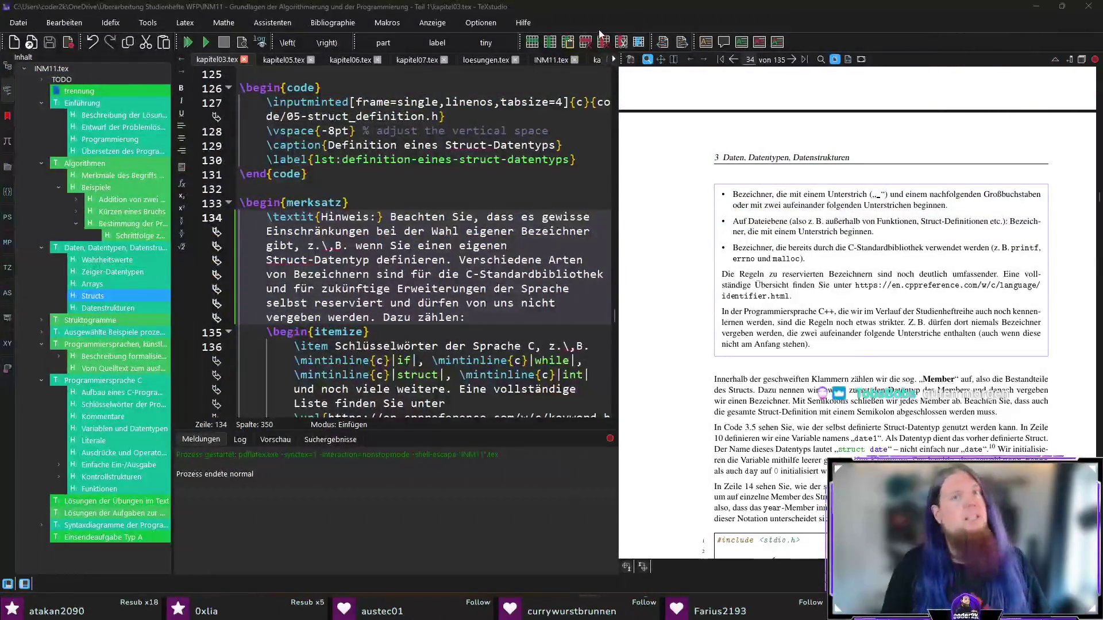
click(521, 325)
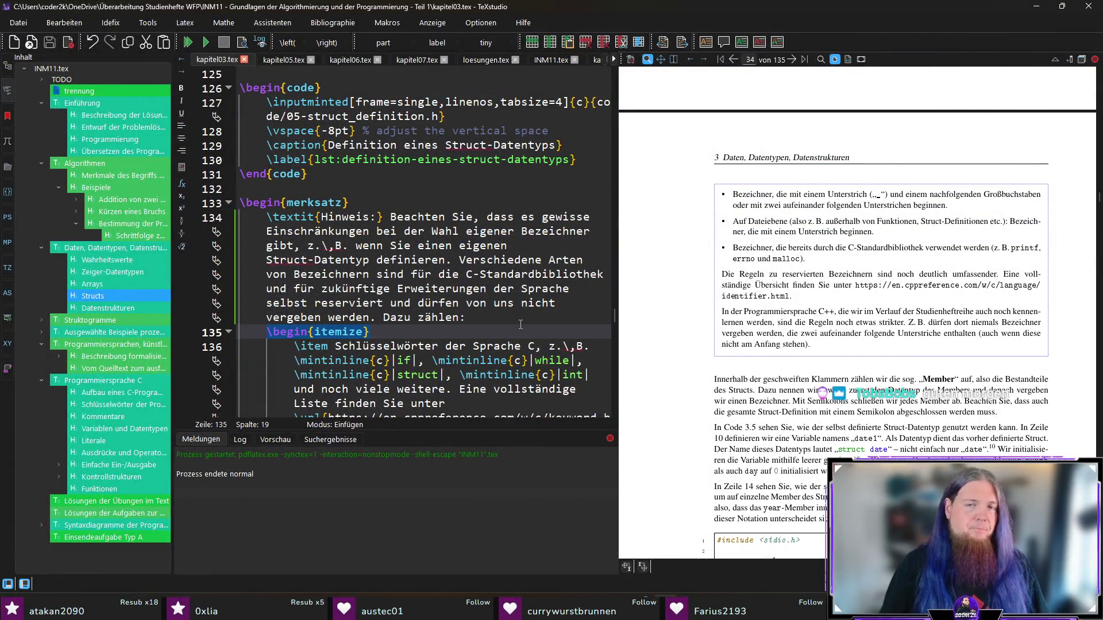
click(522, 318)
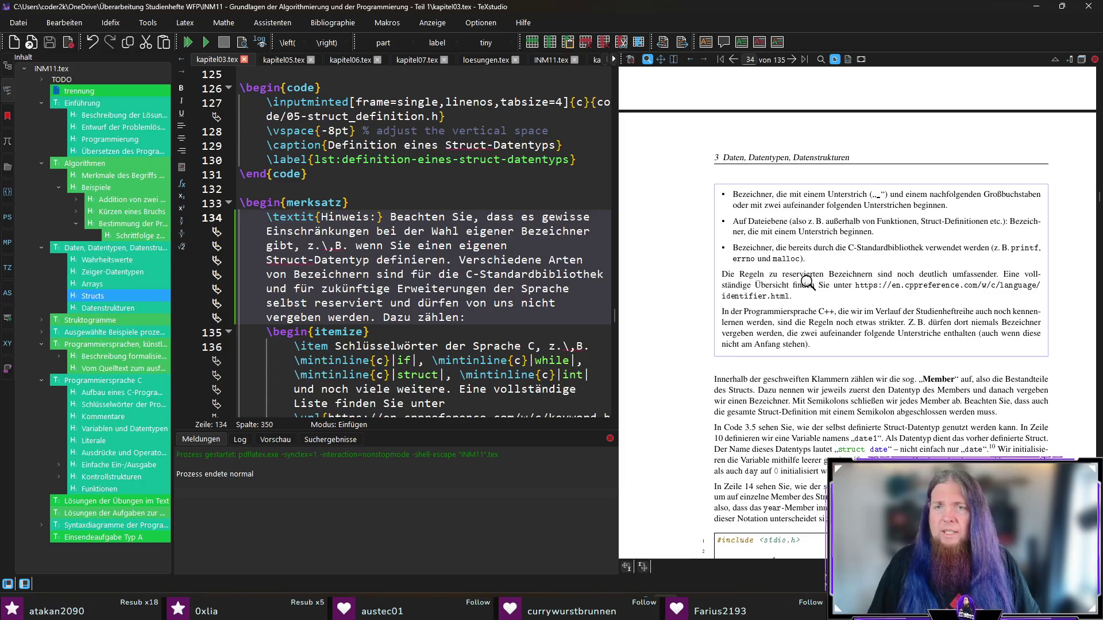
scroll(770, 303, down, 1)
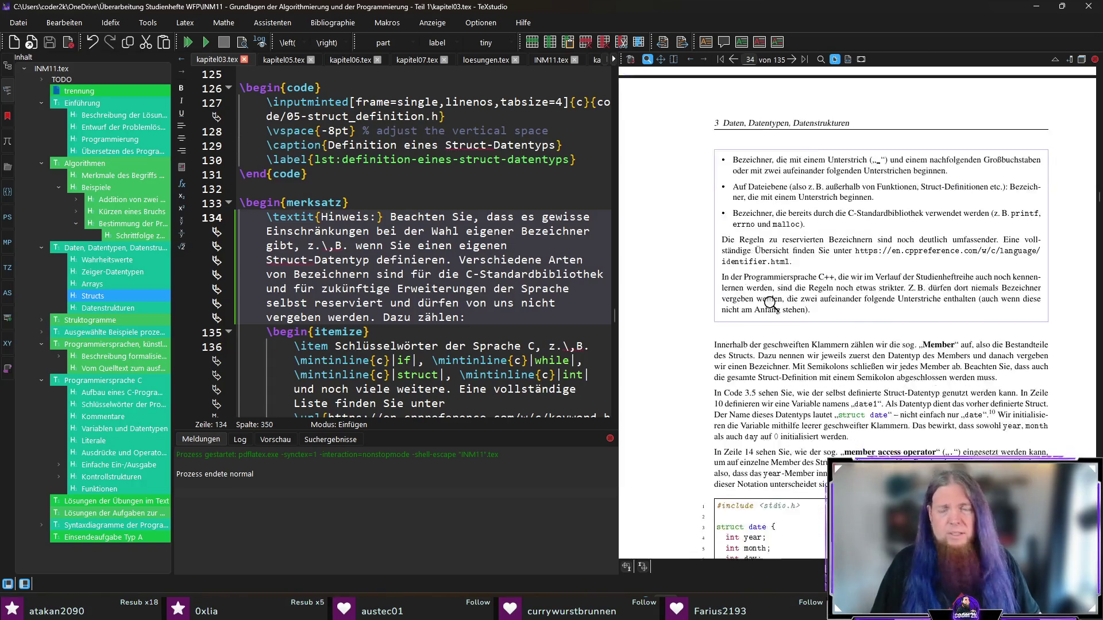
- Inverse-search from the 'Innerhalb der geschweiften Klammern' preview paragraph to source line 151
scroll(770, 304, down, 1)
mouse_move(729, 258)
mouse_down()
mouse_move(1041, 259)
mouse_move(981, 298)
mouse_up()
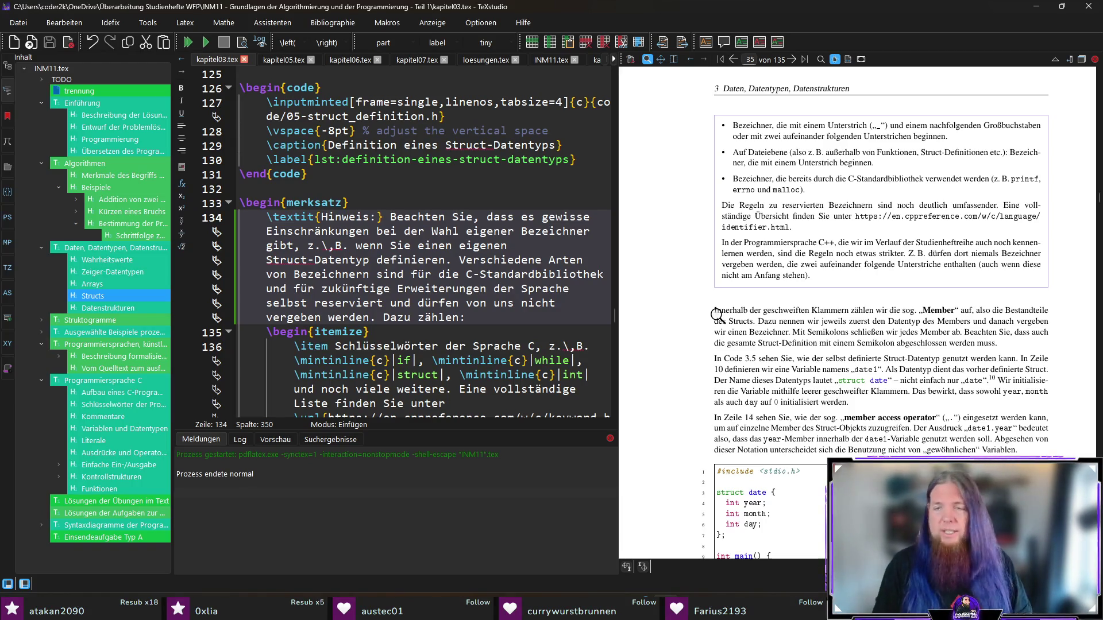
ctrl+click(718, 315)
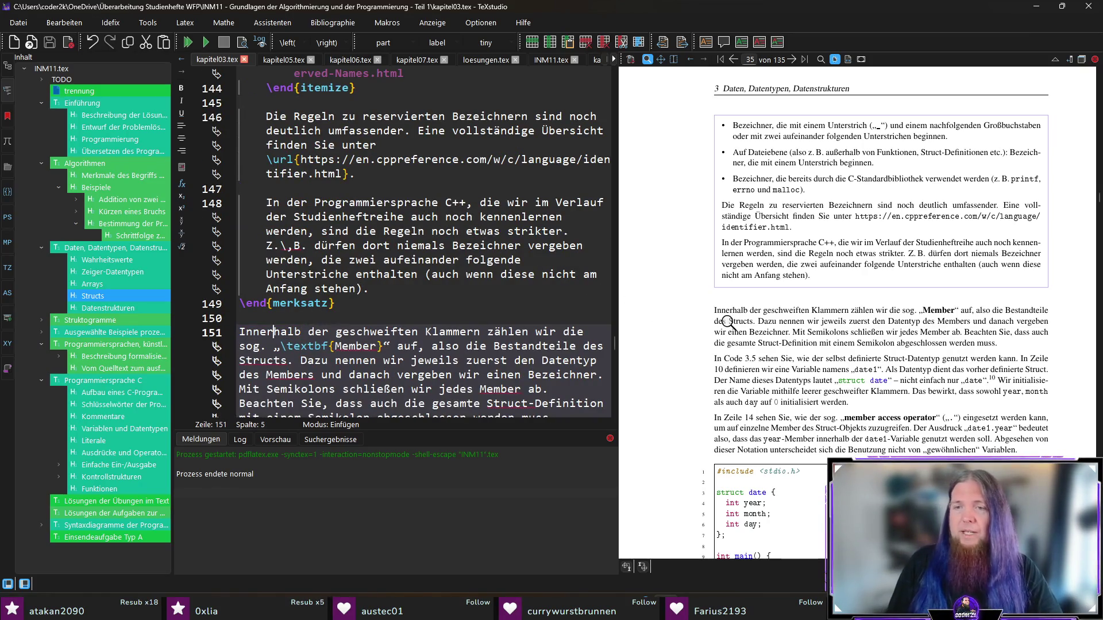
scroll(741, 310, down, 1)
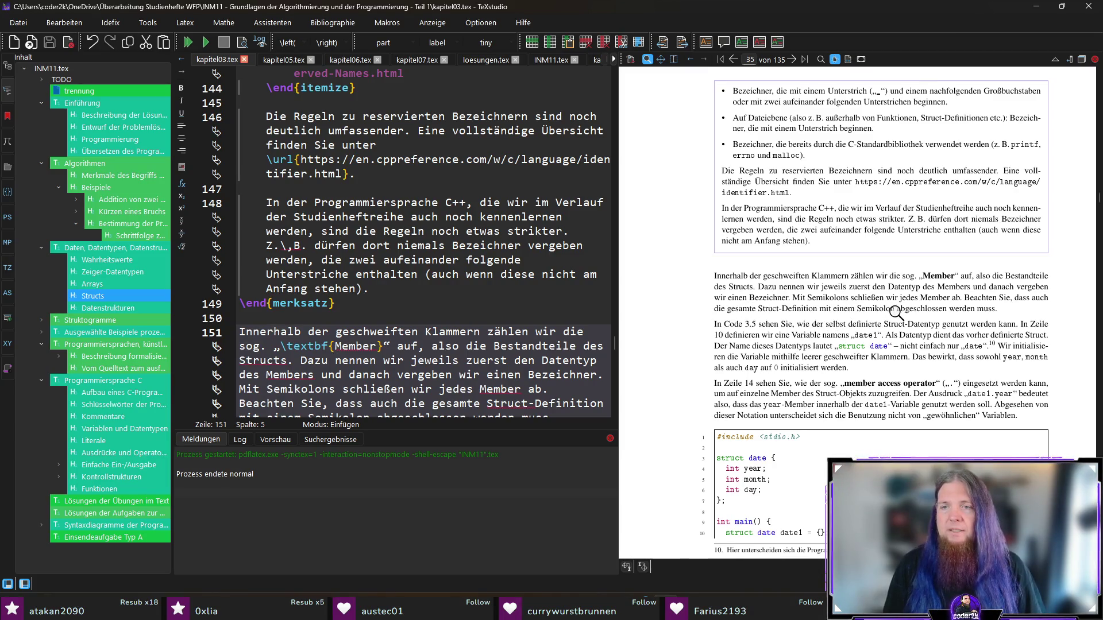
- Change 'Semikolons' to 'einem Semikolon' in the struct-member sentence
click(834, 299)
click(264, 332)
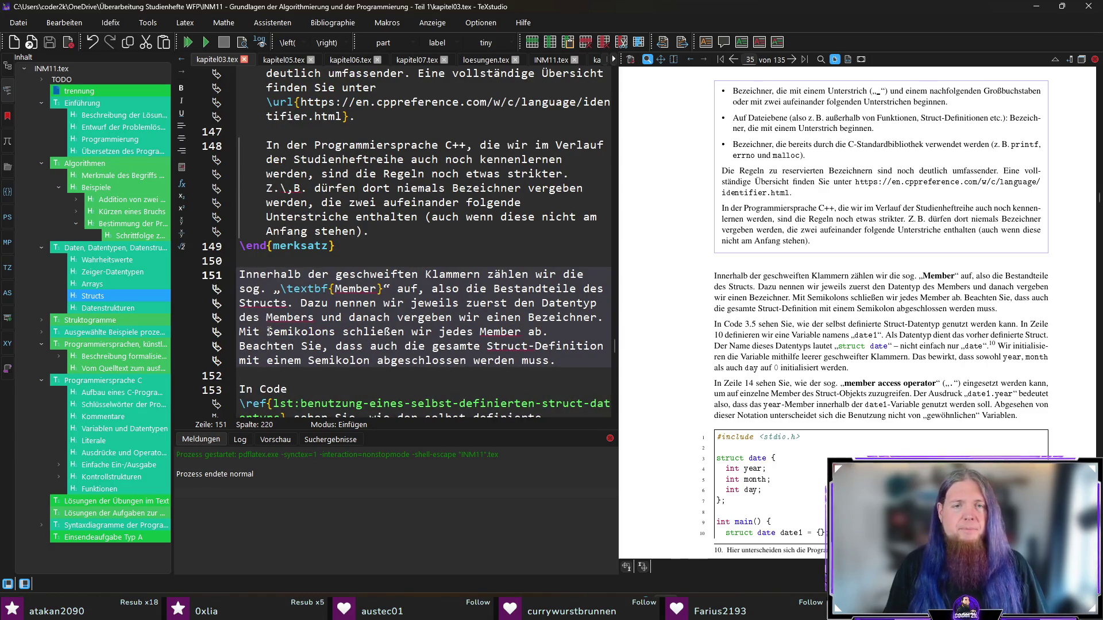
text(einem)
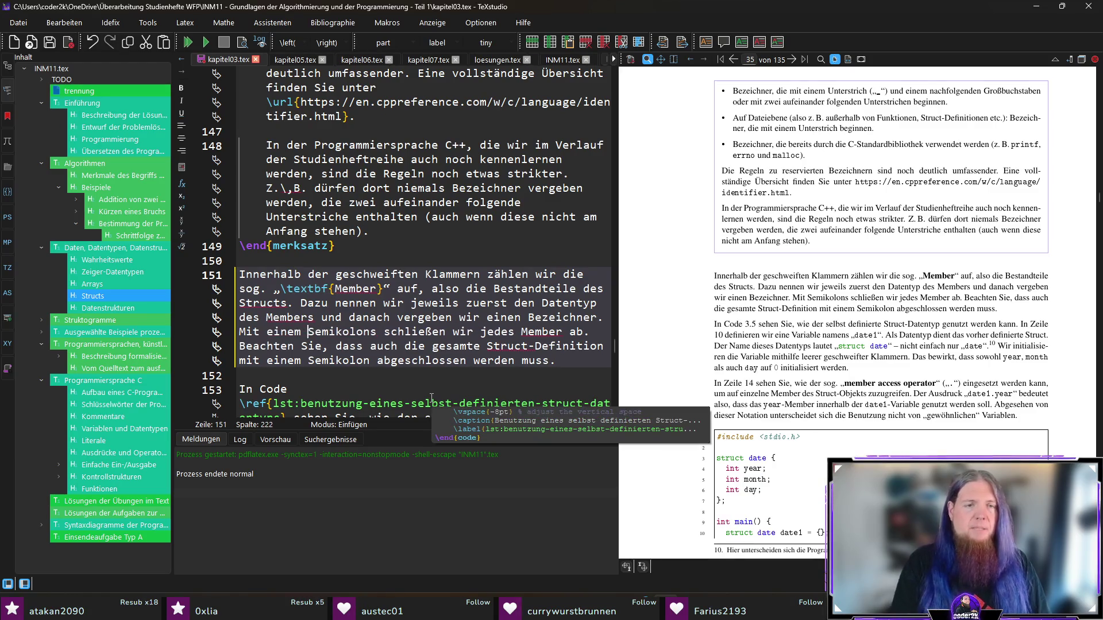
key(BackSpace)
- Save kapitel03.tex and recompile the document with pdflatex
key(ctrl+s)
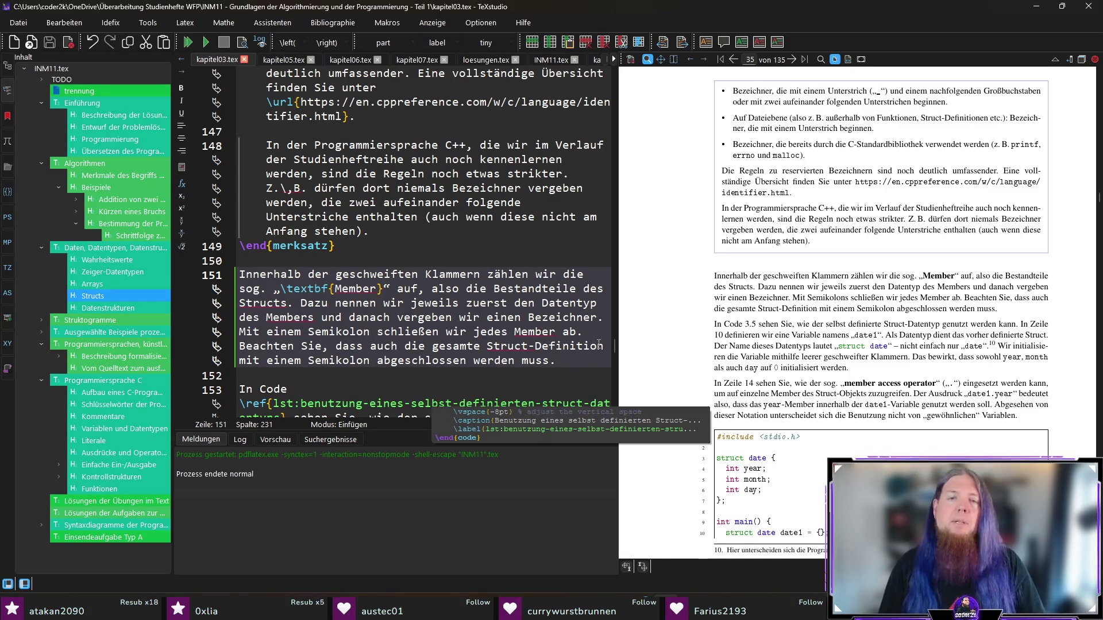
key(End)
key(F5)
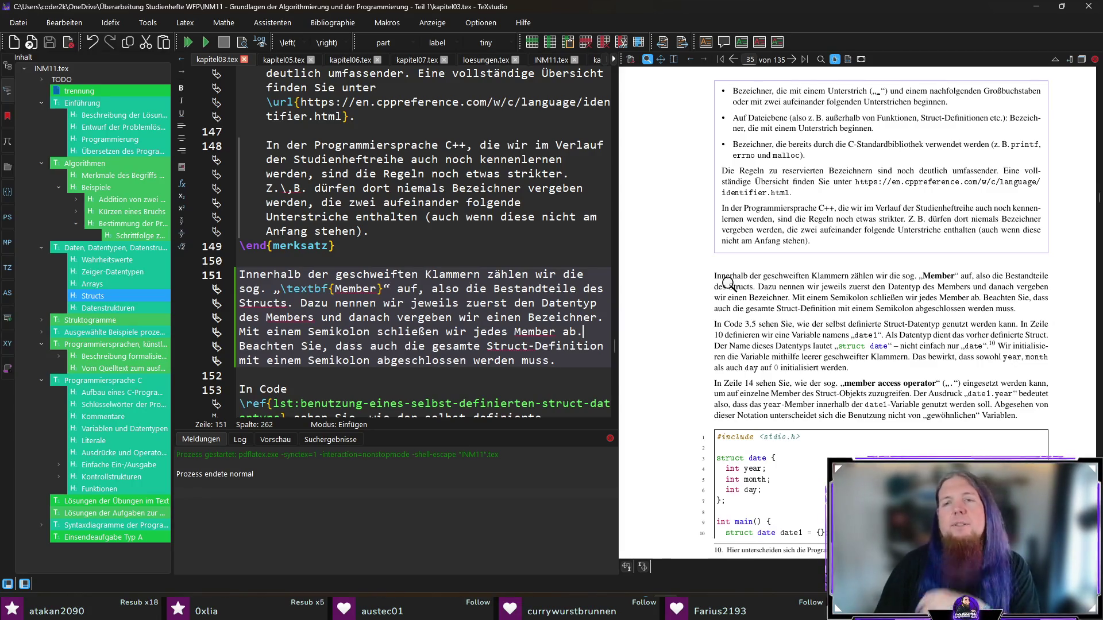
scroll(769, 357, down, 1)
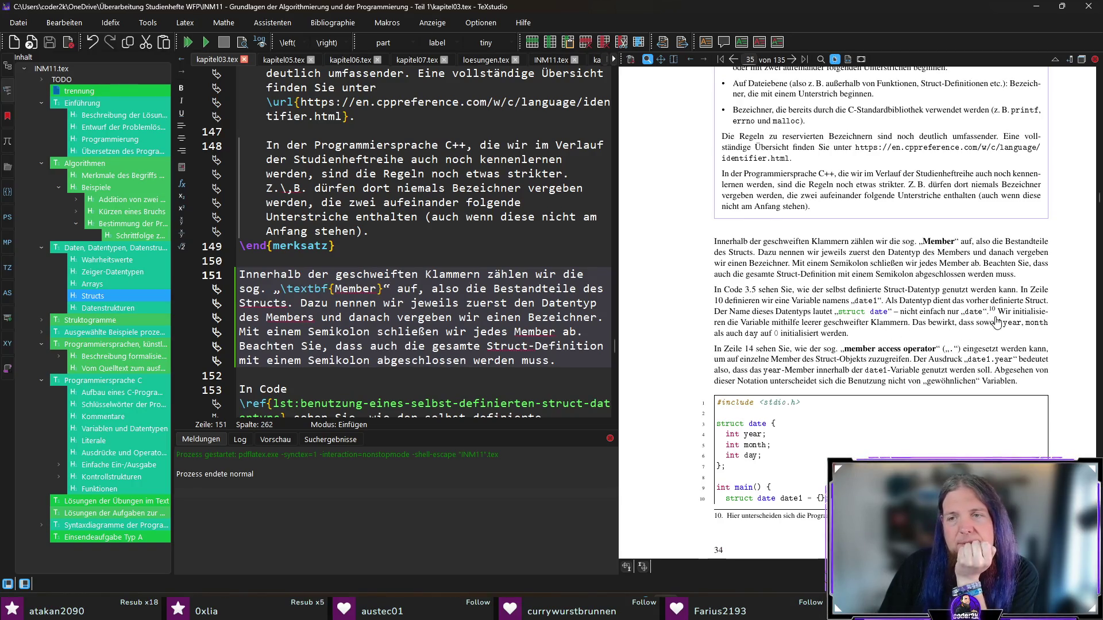
scroll(824, 398, down, 2)
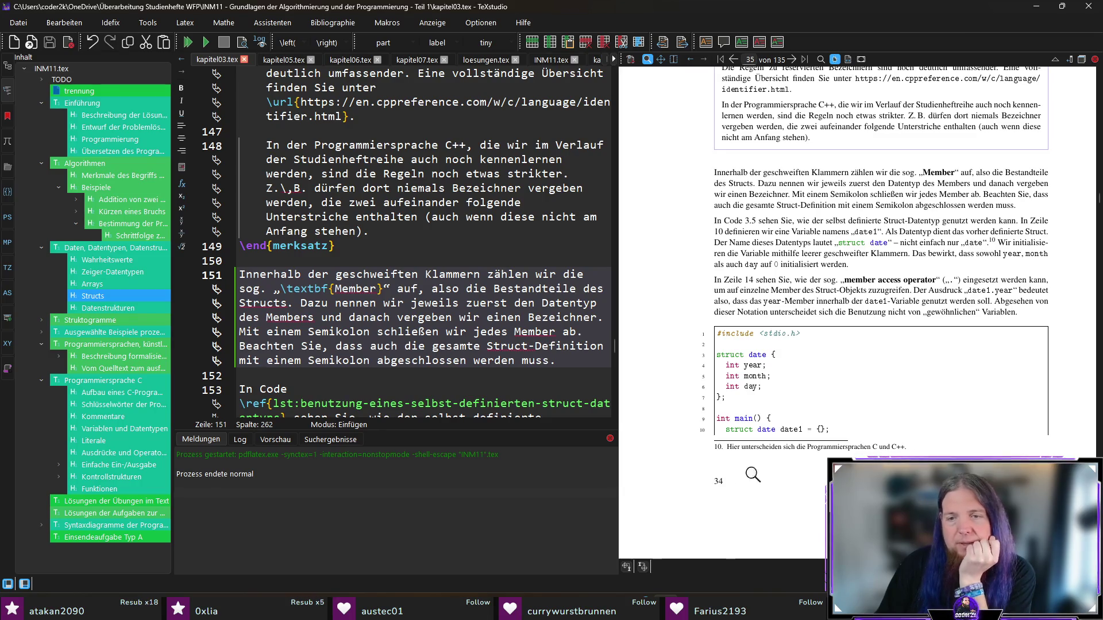
drag(760, 452, 898, 448)
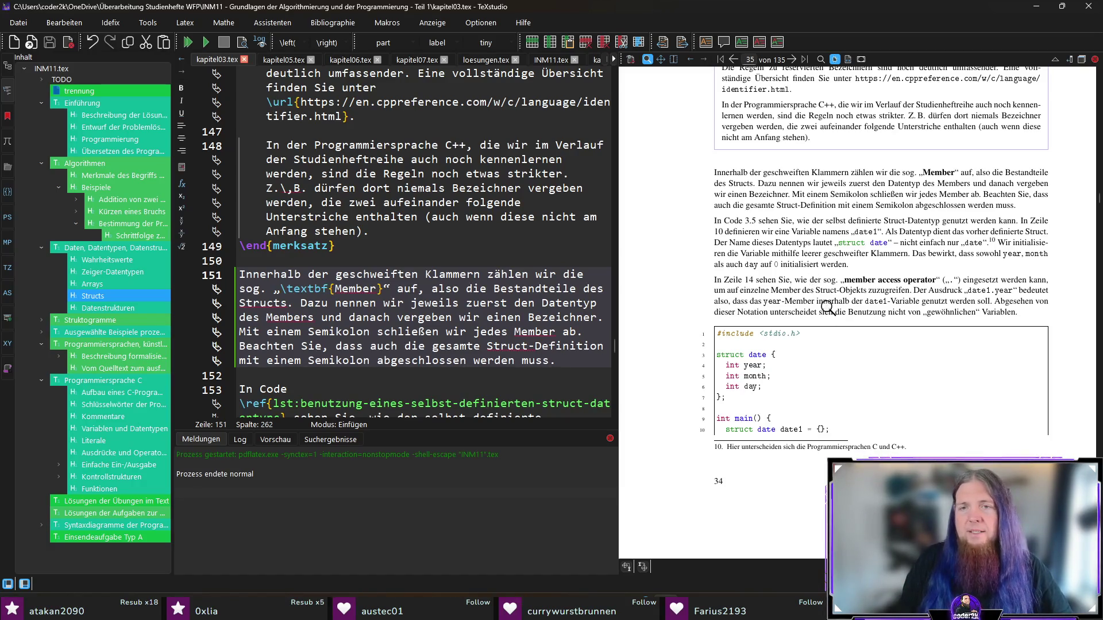
scroll(824, 310, down, 1)
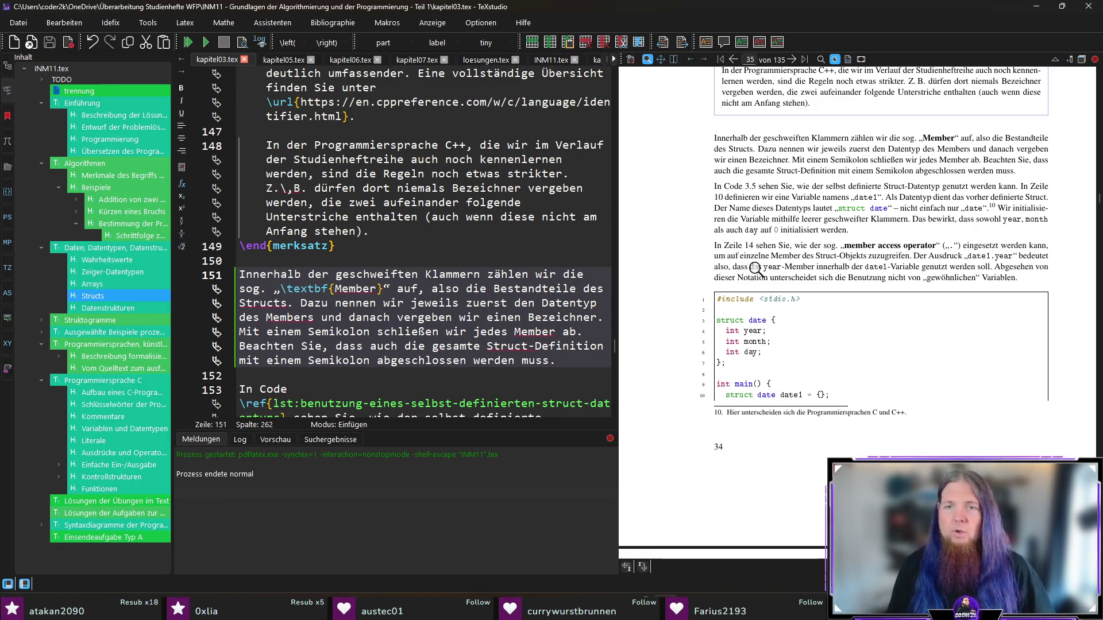
scroll(789, 298, down, 3)
scroll(791, 297, down, 4)
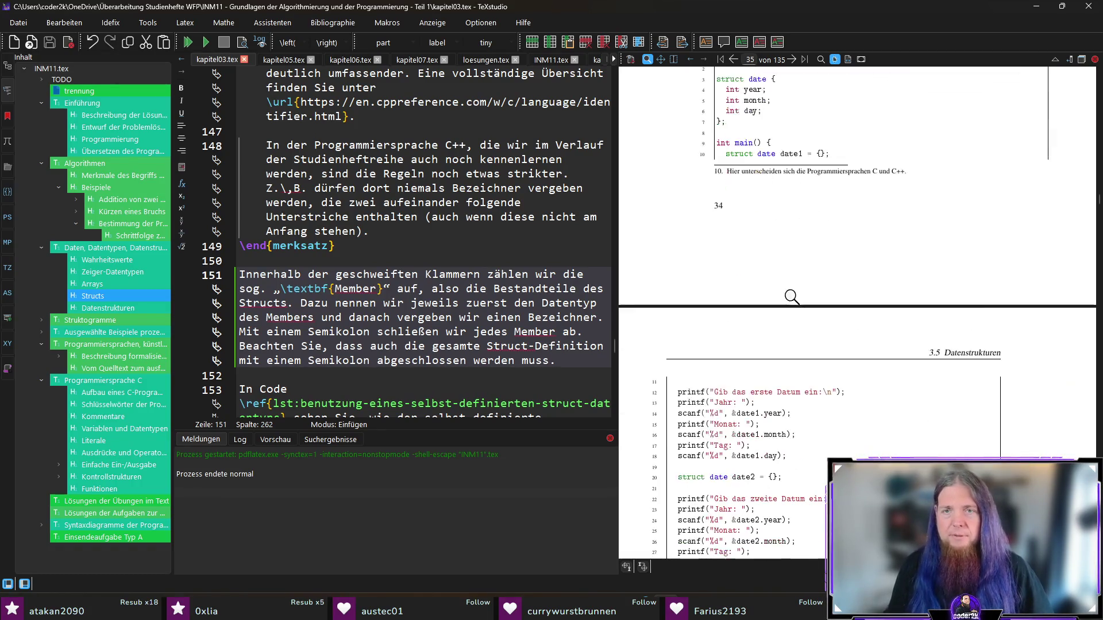
drag(712, 422, 763, 417)
scroll(865, 366, up, 4)
scroll(866, 366, up, 1)
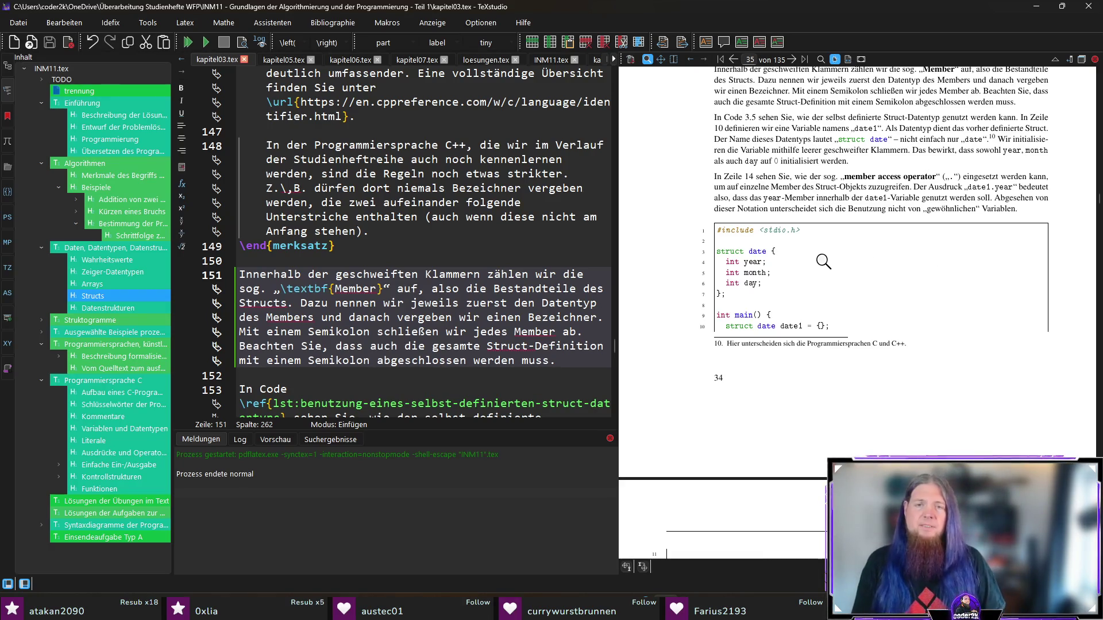
scroll(835, 260, down, 1)
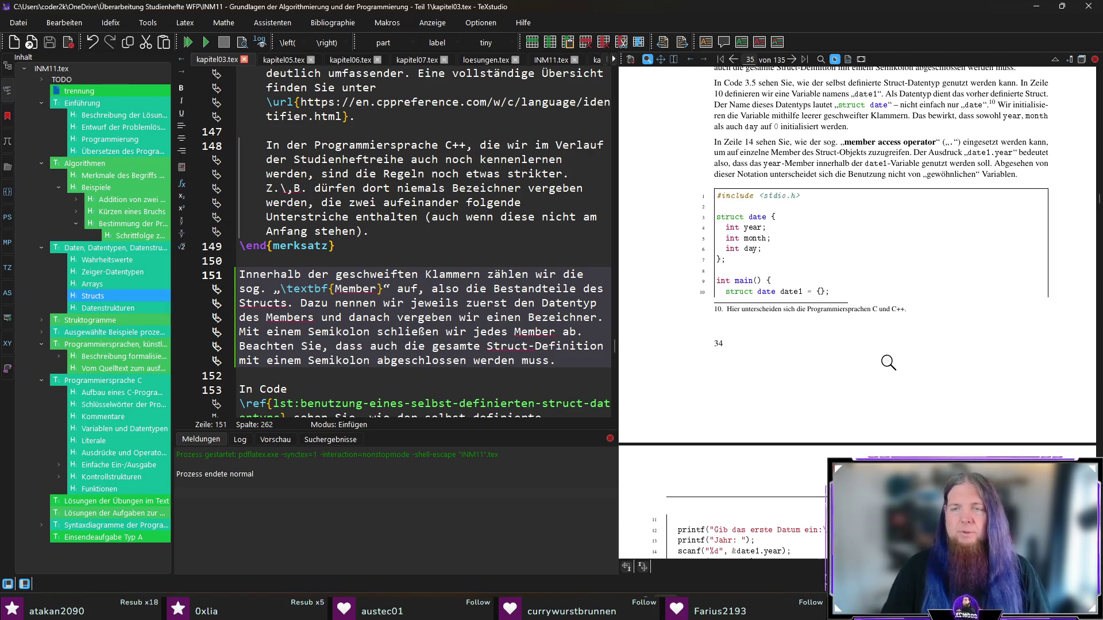
scroll(889, 363, down, 4)
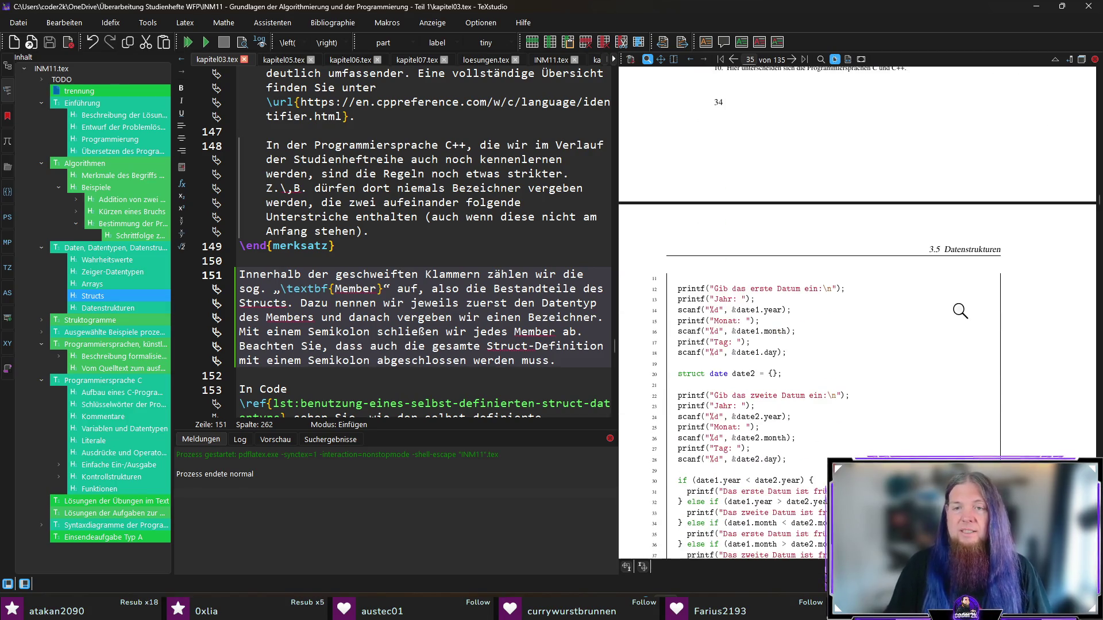
- Magnify the Code 3.5 listing lines, then scroll the preview down to 3.5 Datenstrukturen
scroll(960, 314, up, 4)
scroll(954, 321, down, 5)
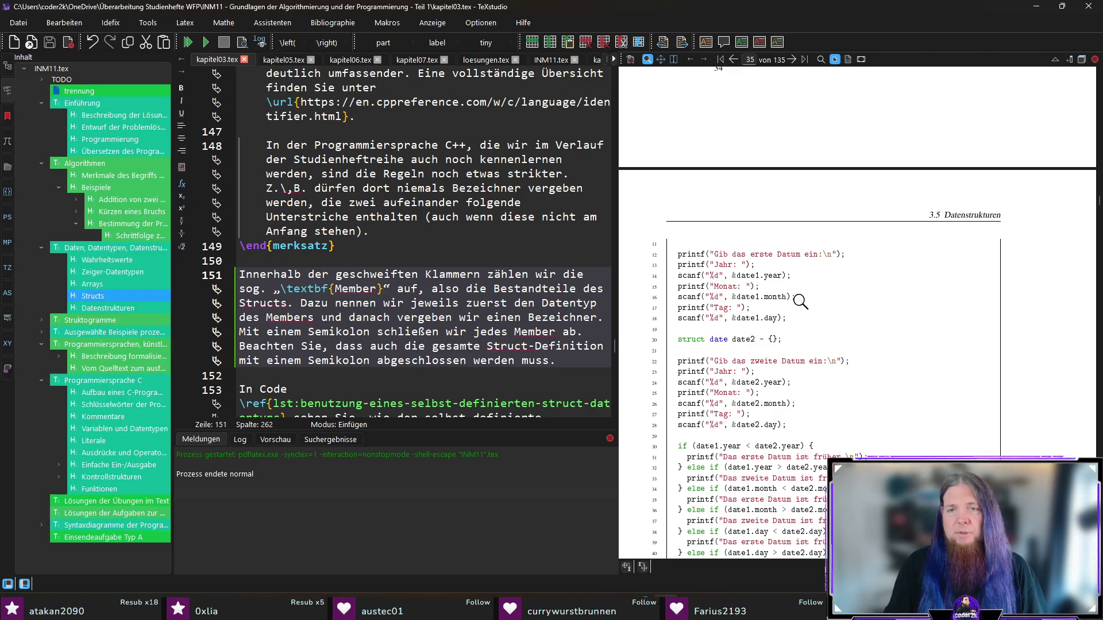
mouse_move(695, 258)
mouse_down()
mouse_move(801, 249)
mouse_move(816, 313)
mouse_up()
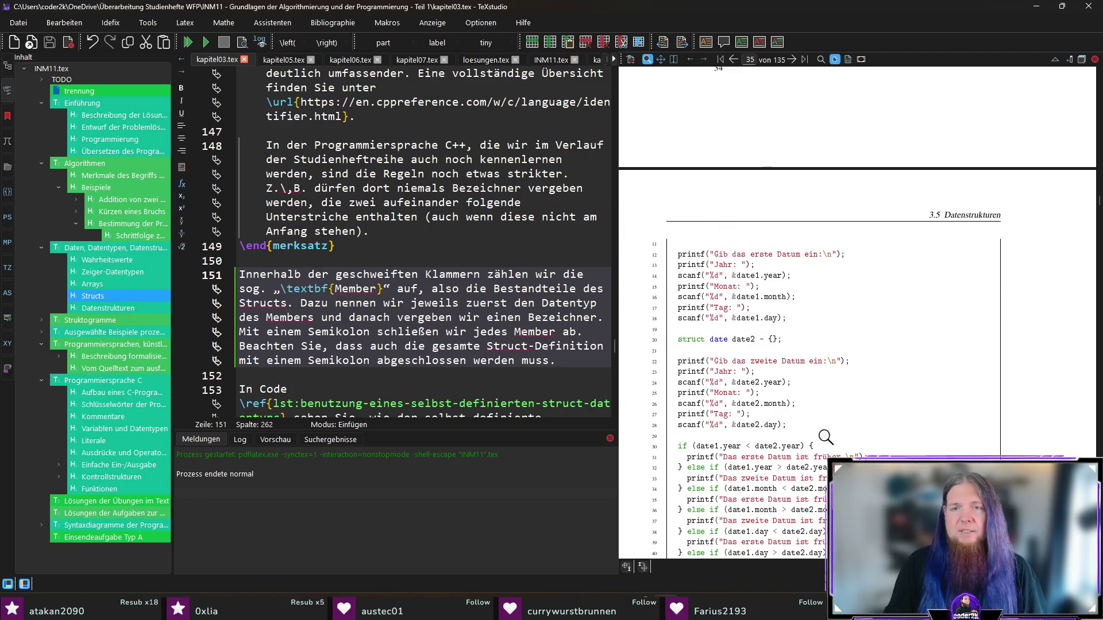
drag(716, 255, 822, 254)
drag(715, 363, 828, 364)
scroll(852, 421, down, 3)
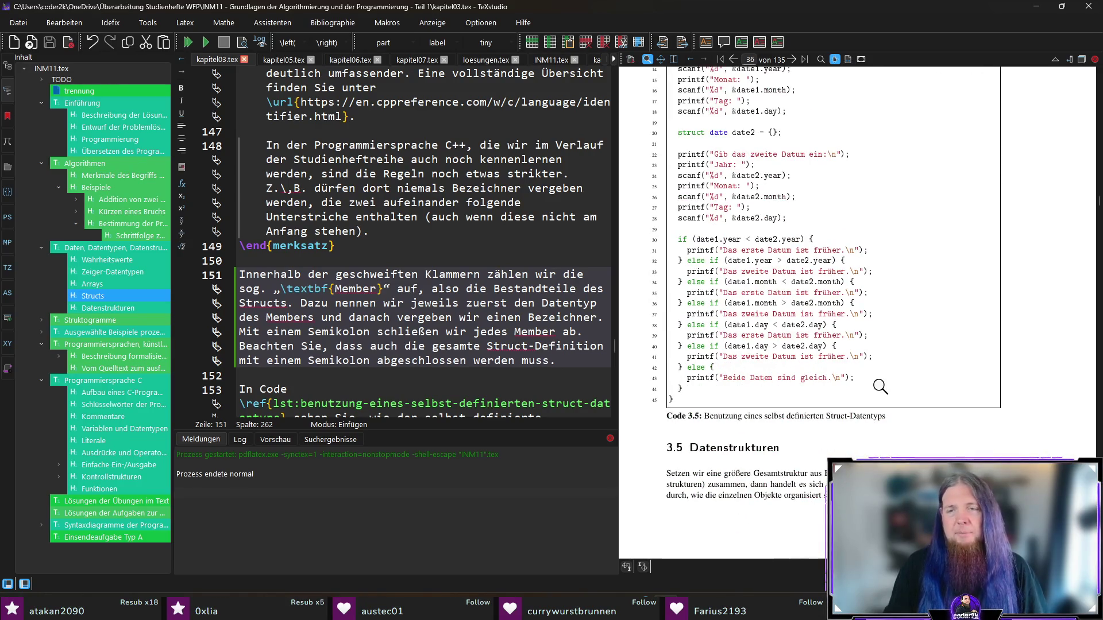
scroll(883, 387, up, 2)
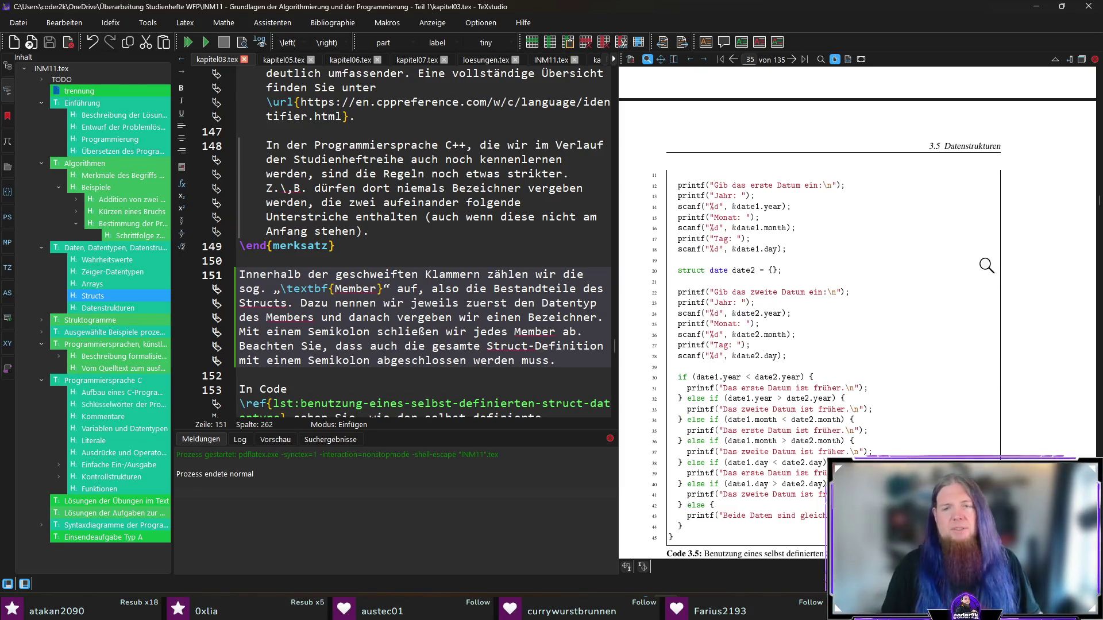
scroll(979, 269, up, 6)
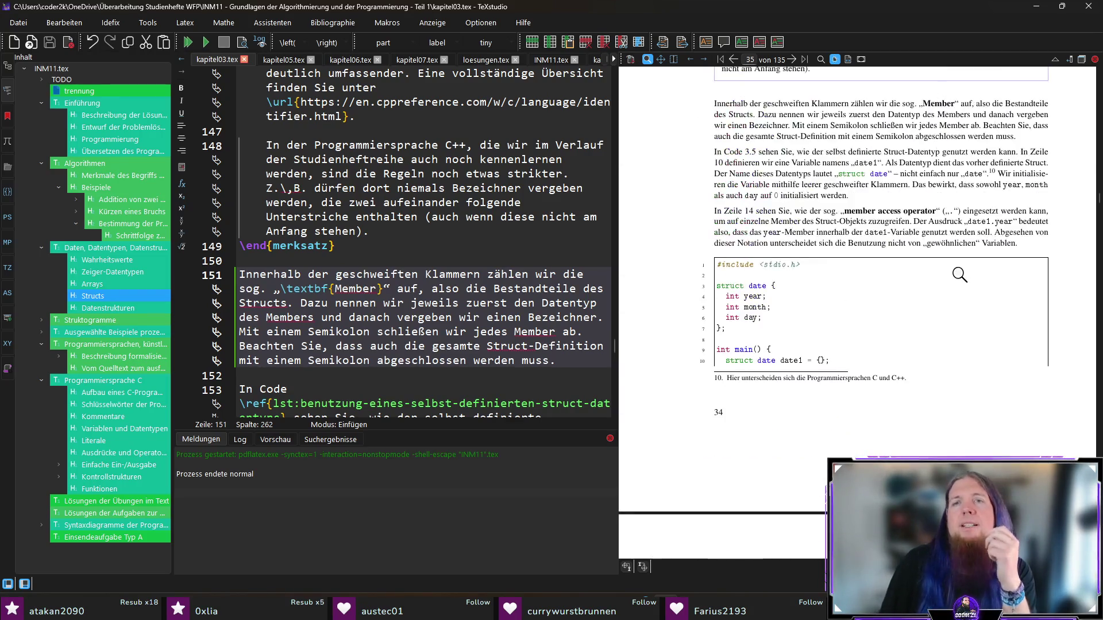
scroll(804, 259, down, 3)
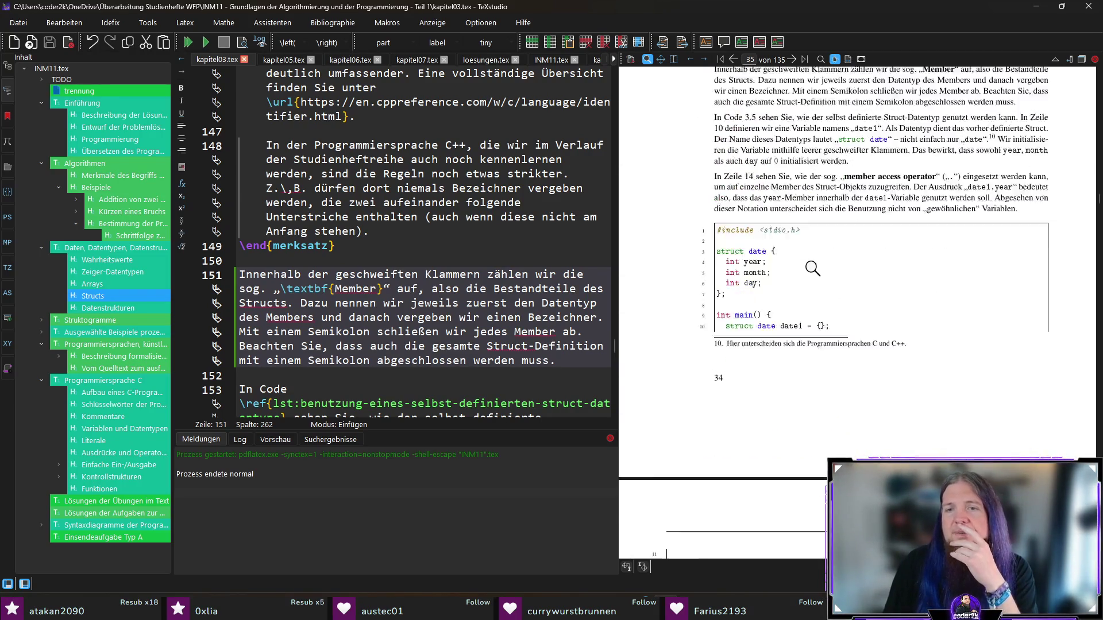
scroll(764, 253, down, 3)
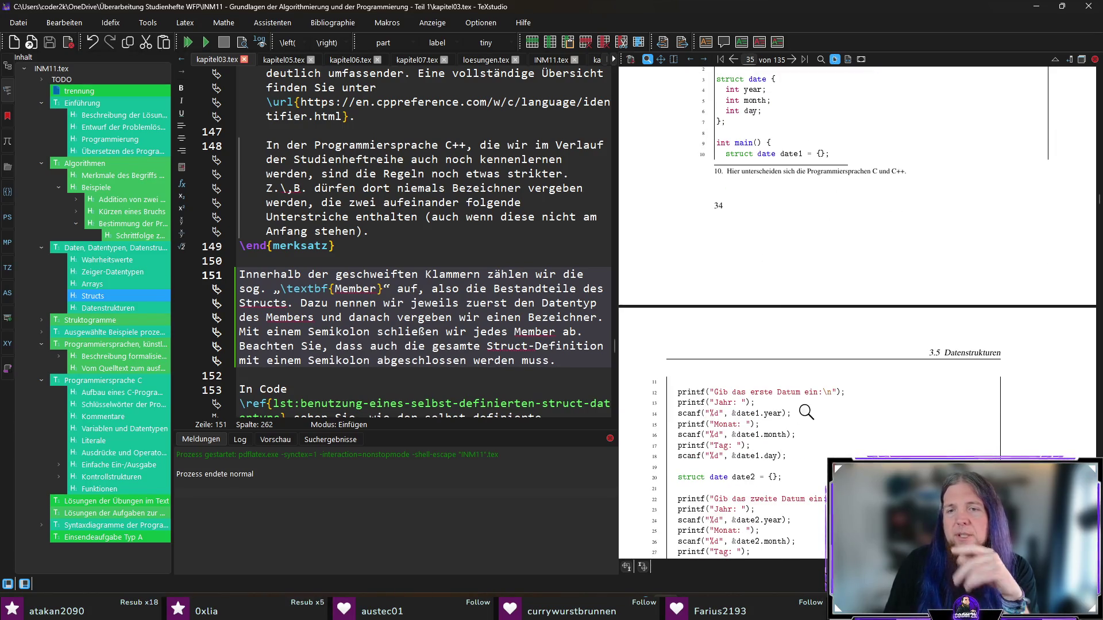
scroll(816, 419, down, 2)
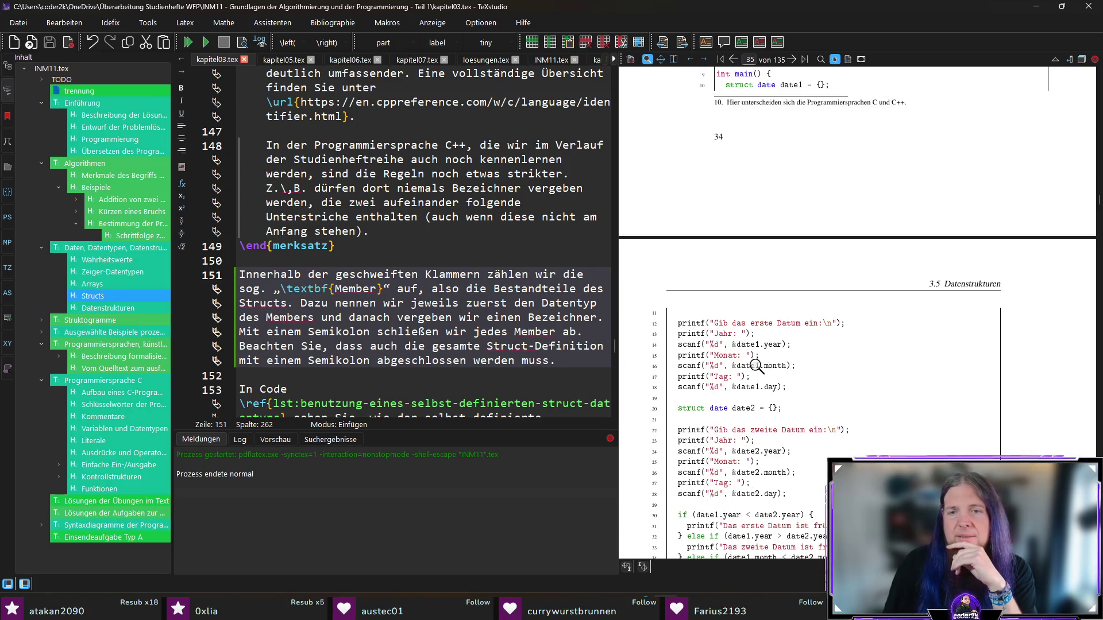
scroll(916, 350, down, 4)
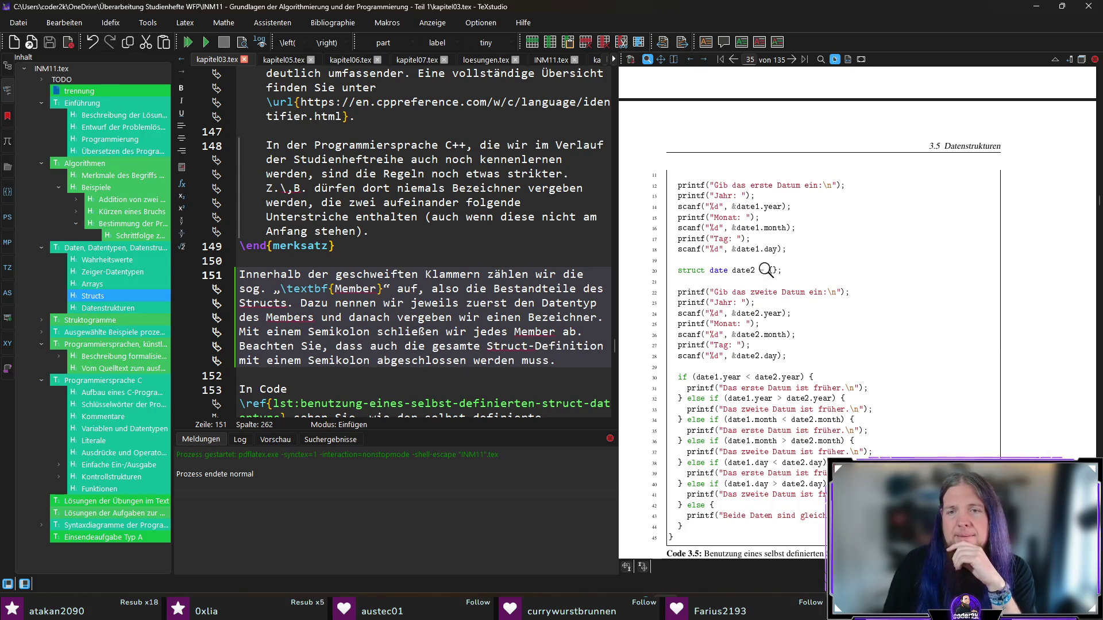
scroll(805, 307, down, 2)
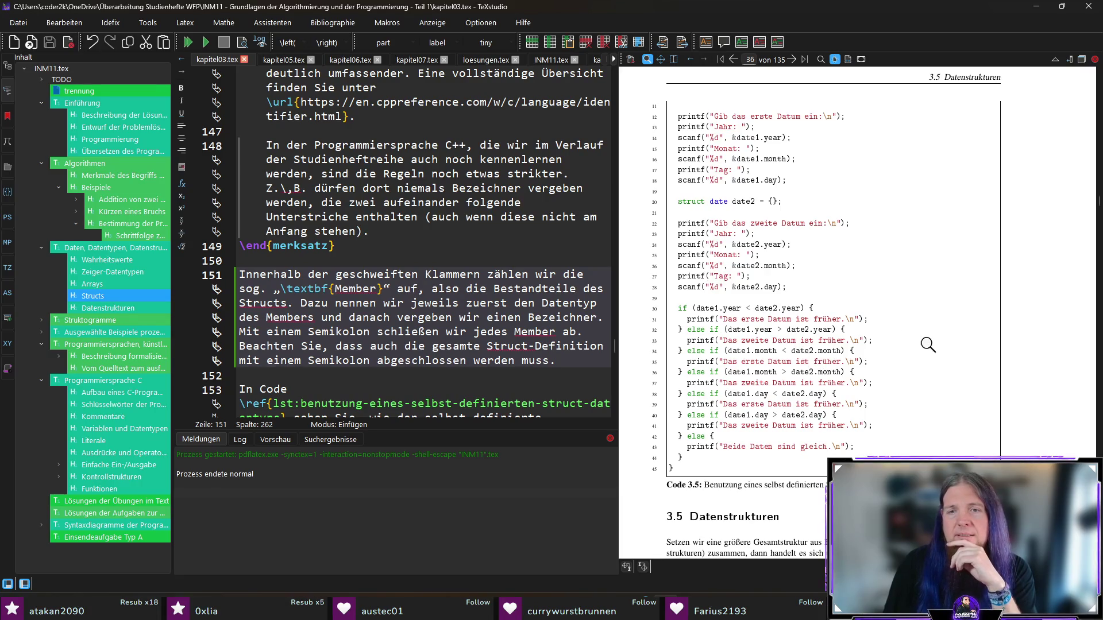
scroll(816, 322, down, 3)
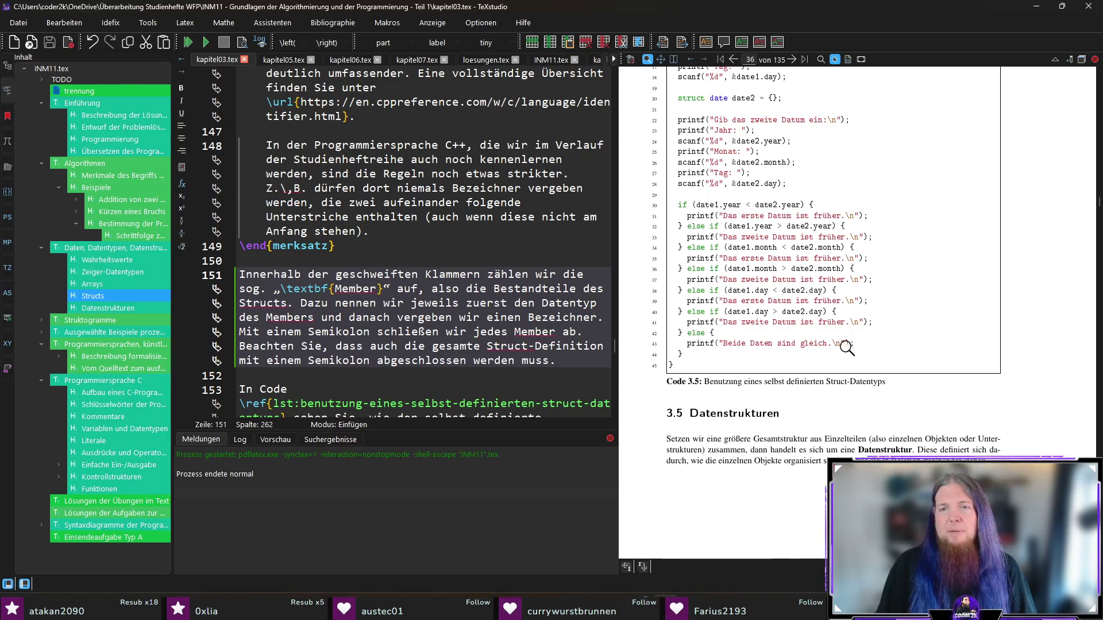
scroll(1035, 385, down, 2)
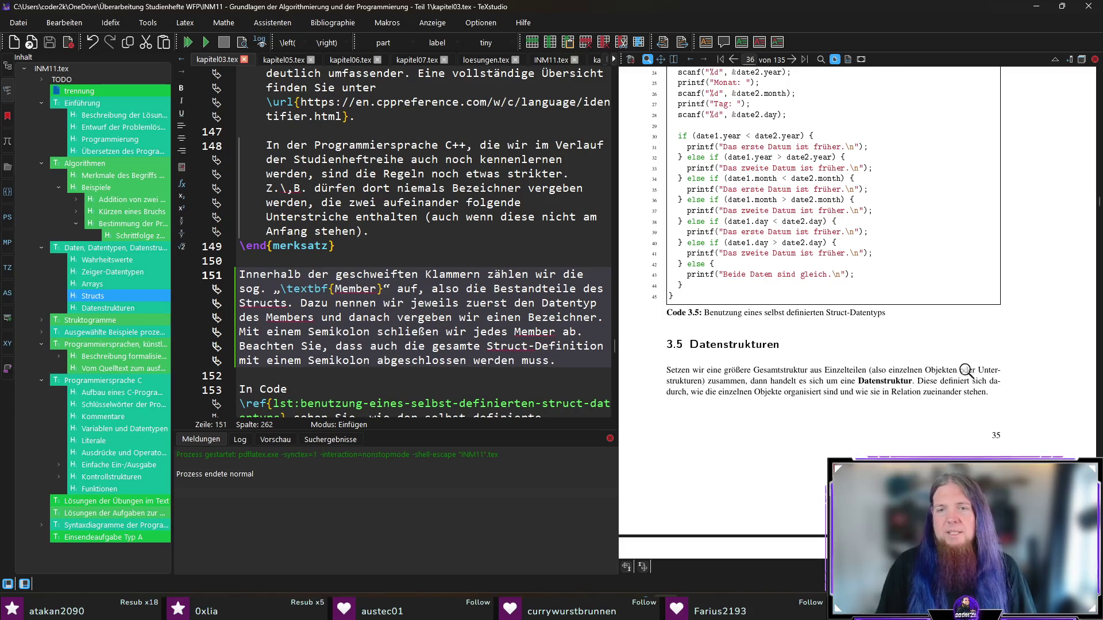
scroll(985, 368, down, 4)
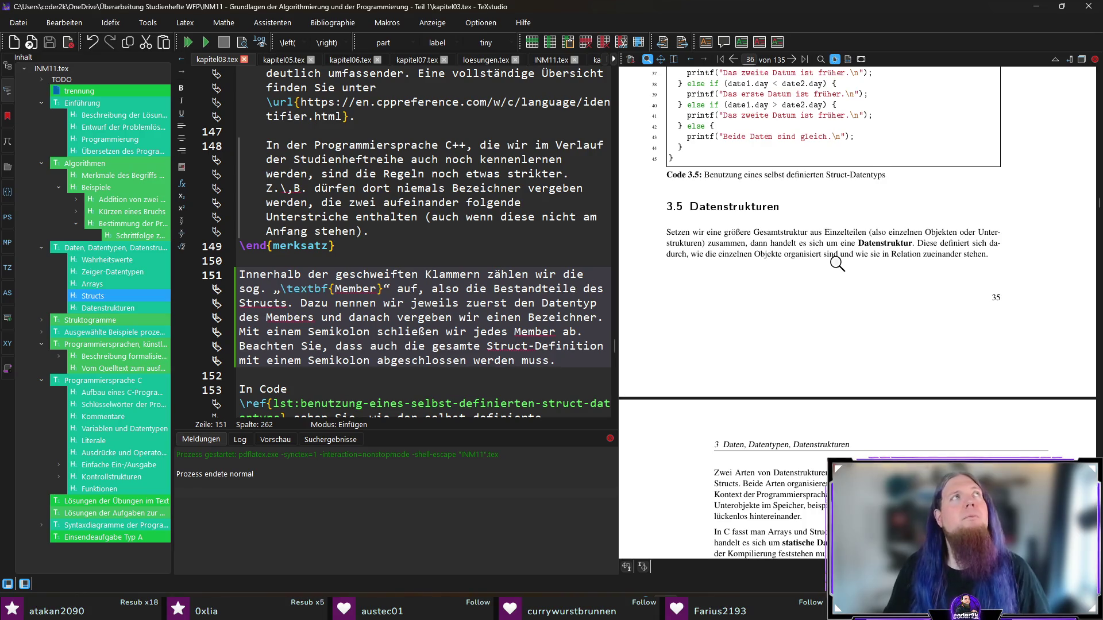
- Scroll the PDF preview to page 36's Zusammenfassung and the start of the exercises
scroll(721, 293, down, 3)
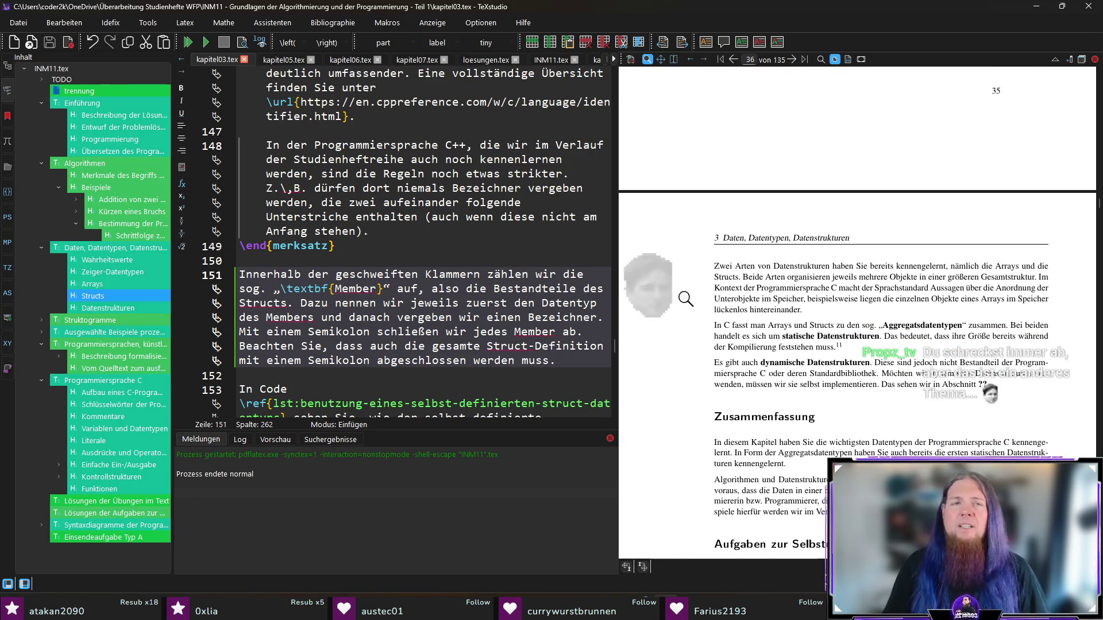
scroll(680, 300, down, 1)
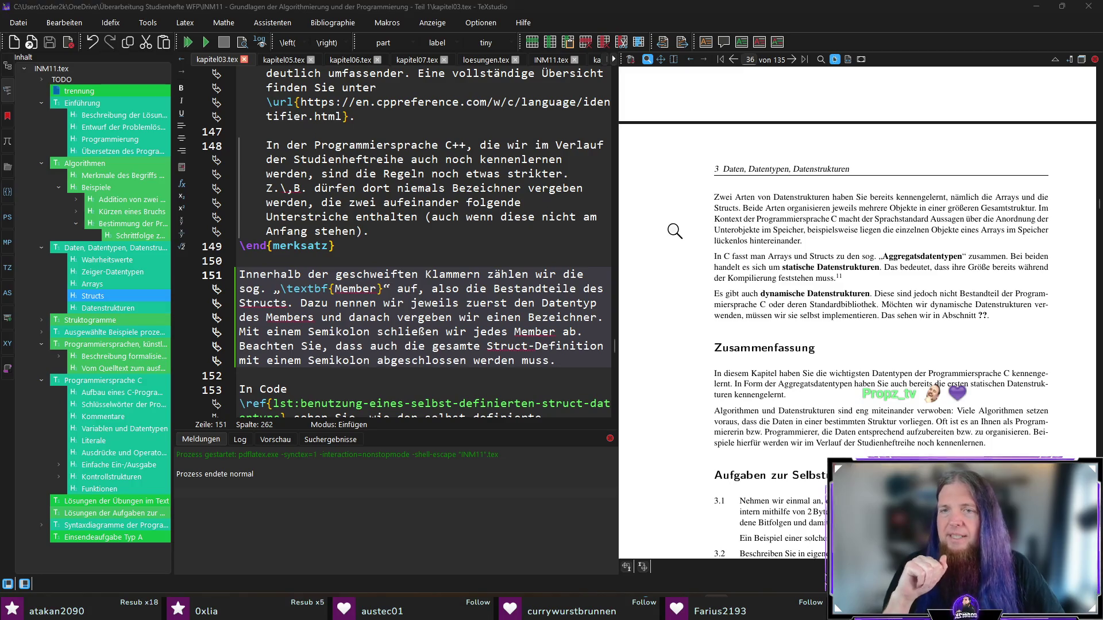
- Replace the comma after 'Speicher' with a semicolon in the arrays-and-structs paragraph
ctrl+click(799, 228)
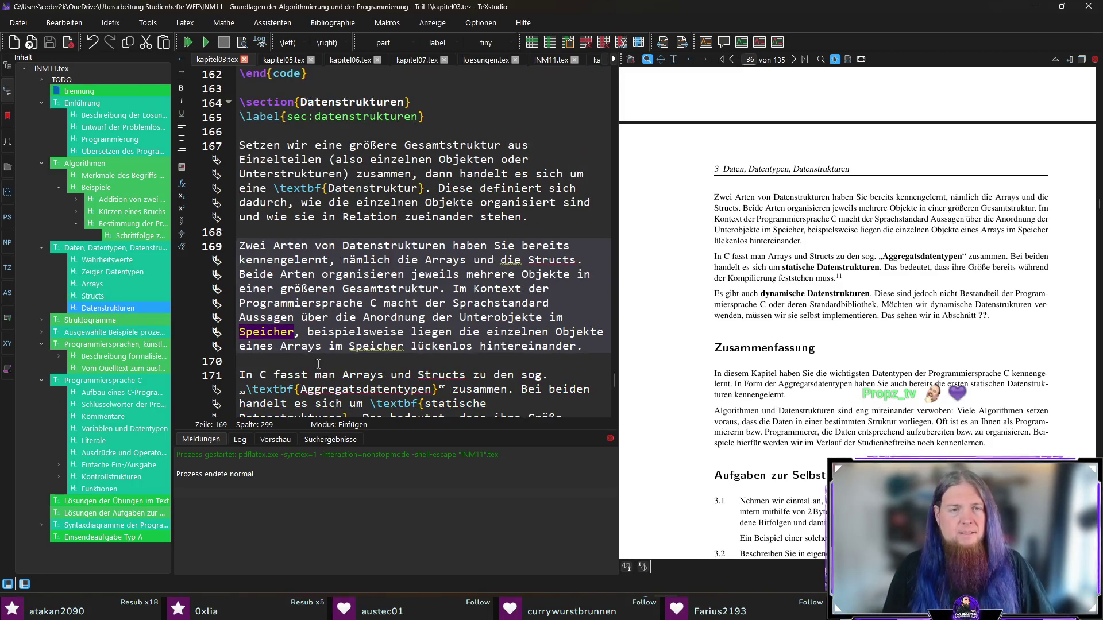
click(295, 331)
key(Delete)
text(;)
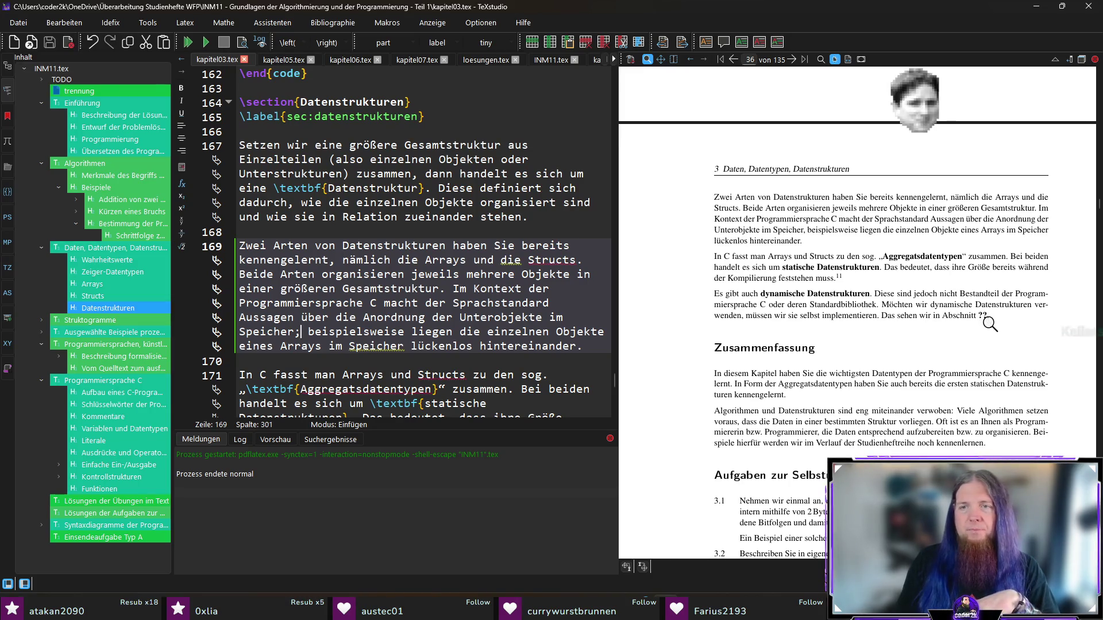
scroll(453, 255, down, 5)
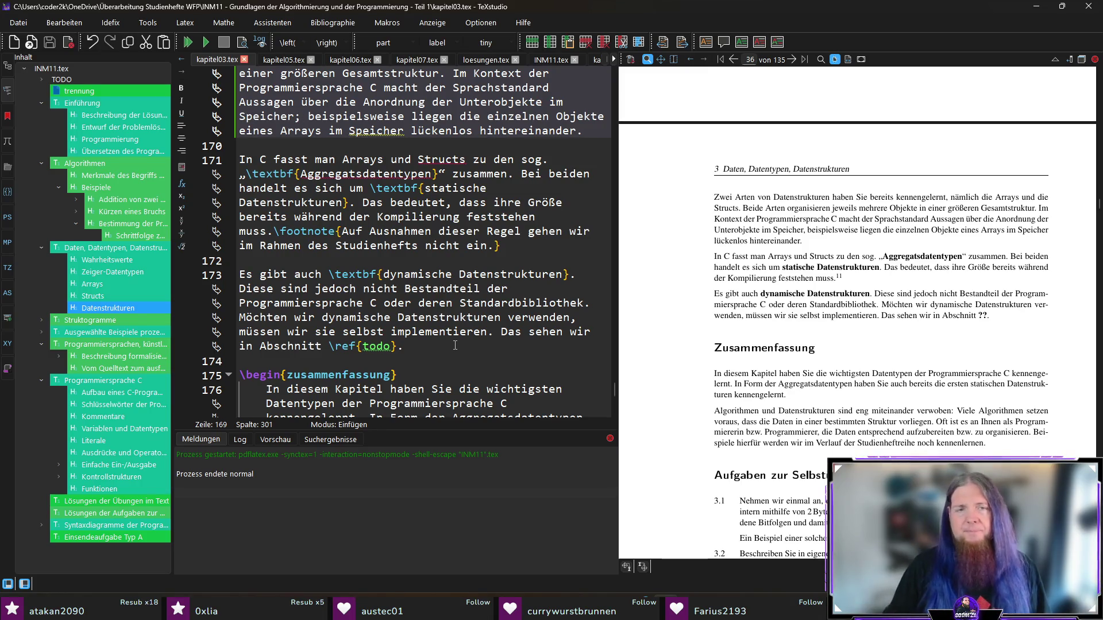
- Explain dynamic data structures change composition and size at runtime, e.g. a growing list, and aren't covered
click(455, 345)
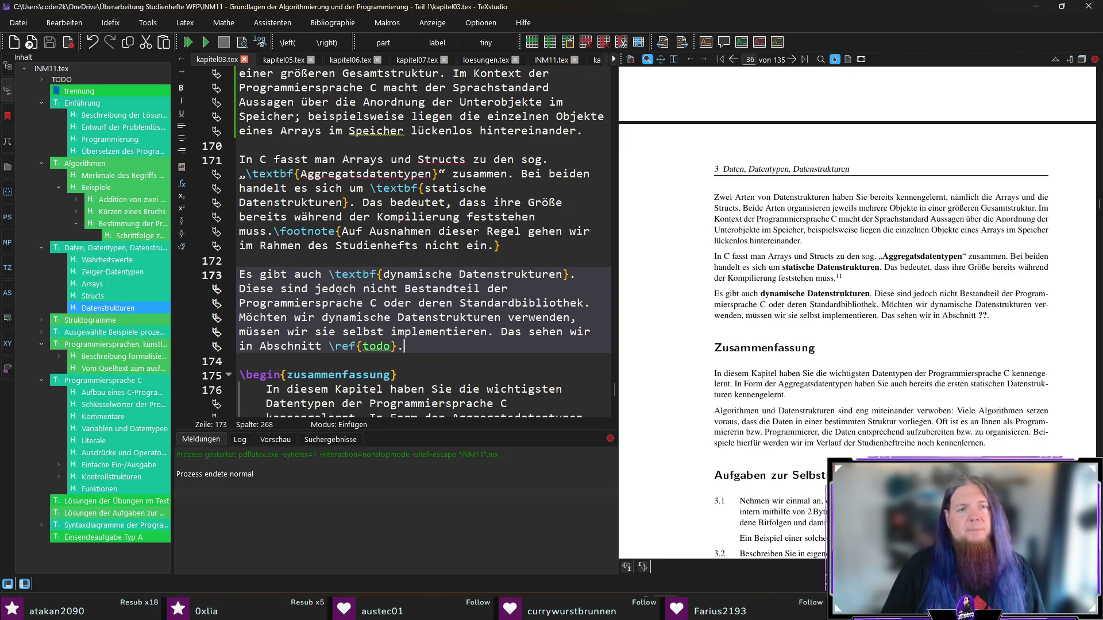
click(577, 276)
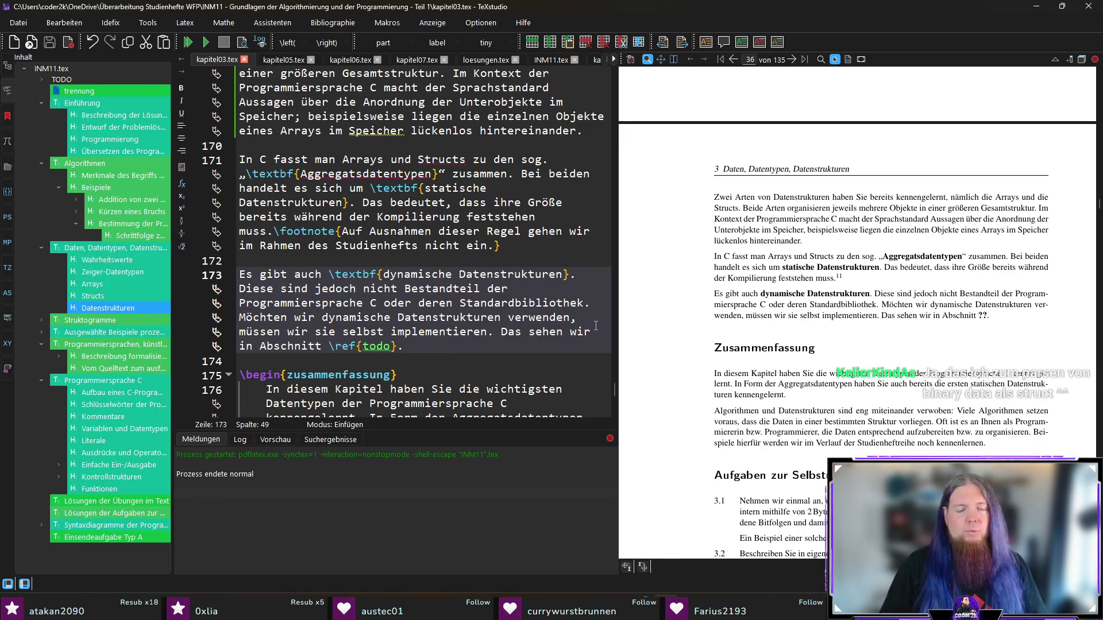
text(Das mit )
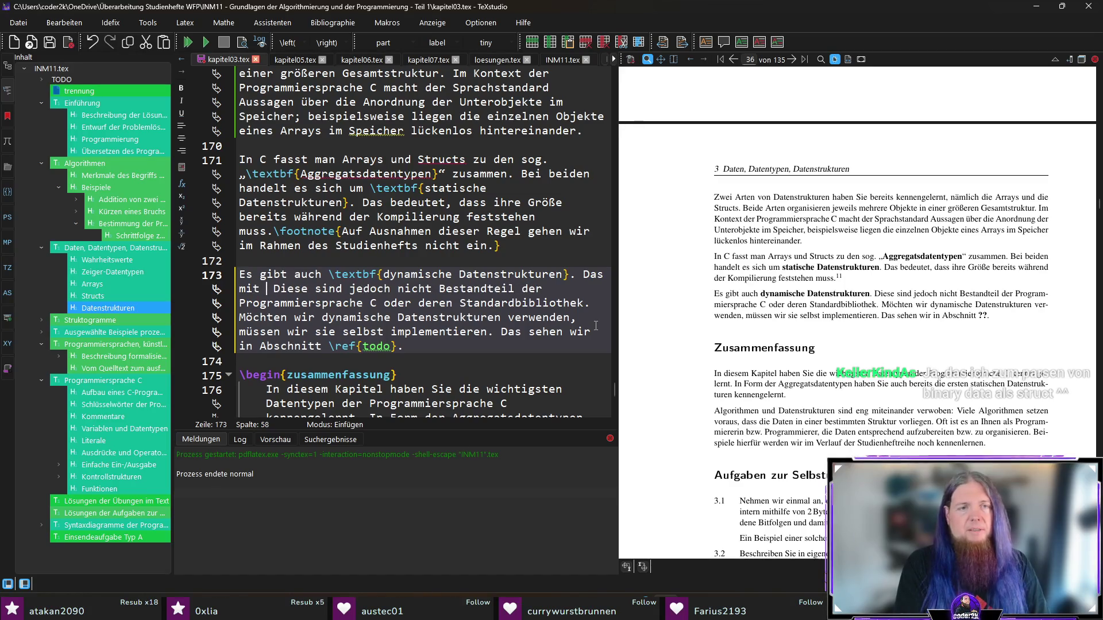
text(meint man Dat)
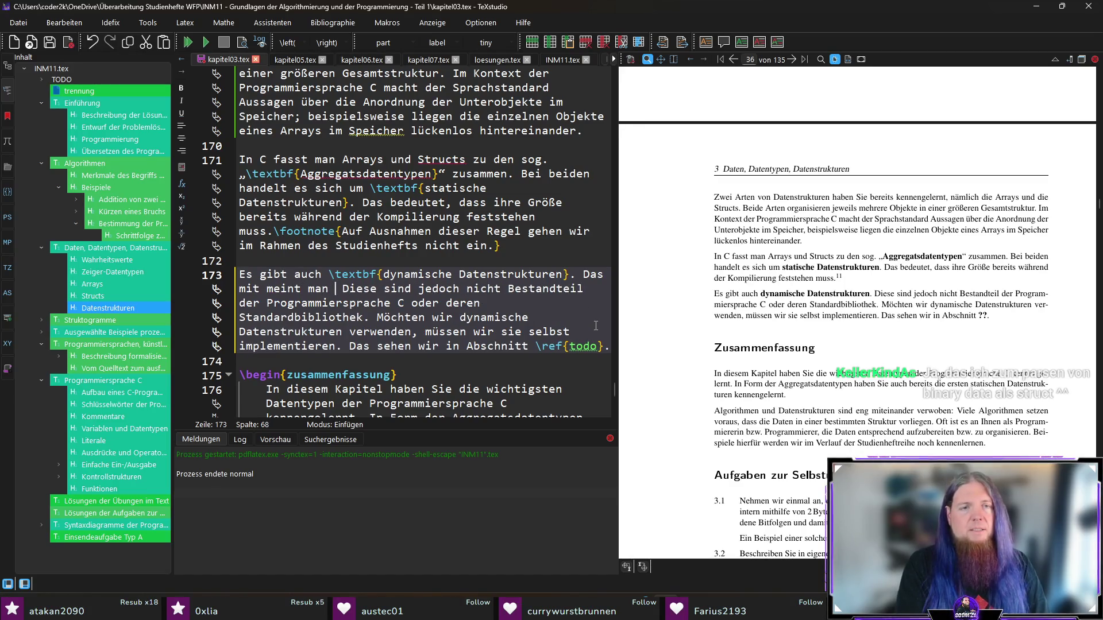
text(enstrukturen, d)
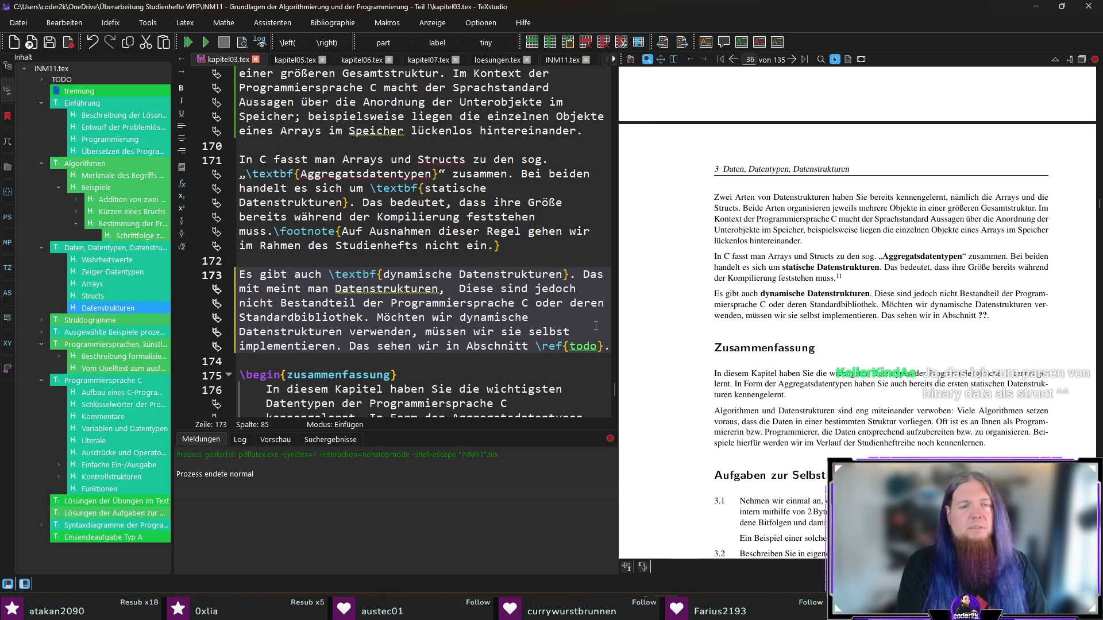
text(eren ge)
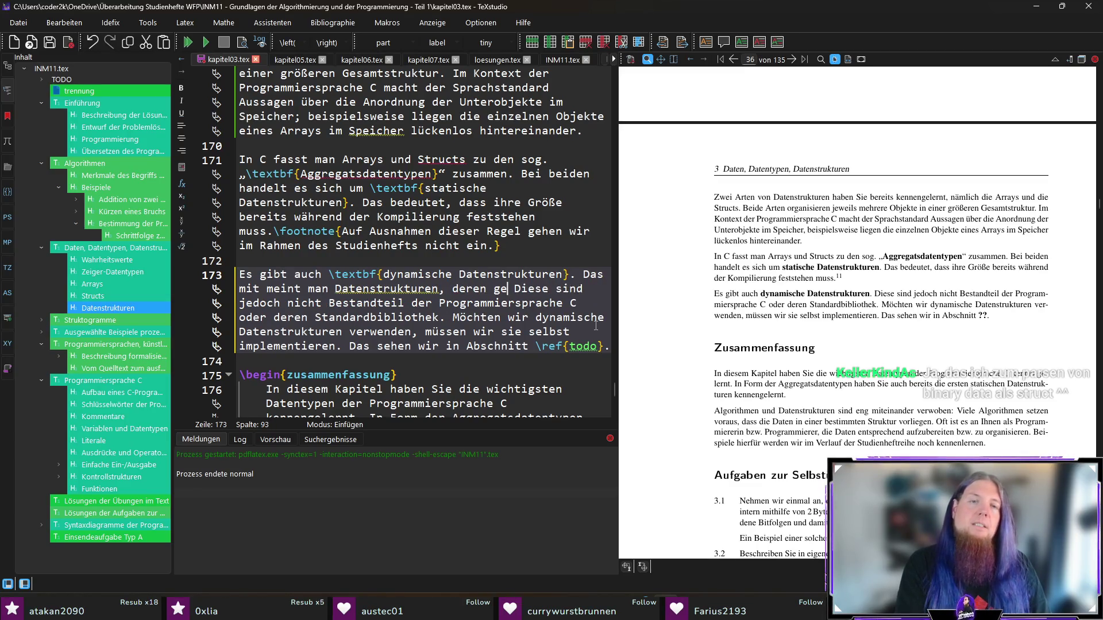
text(sammensetzung und G)
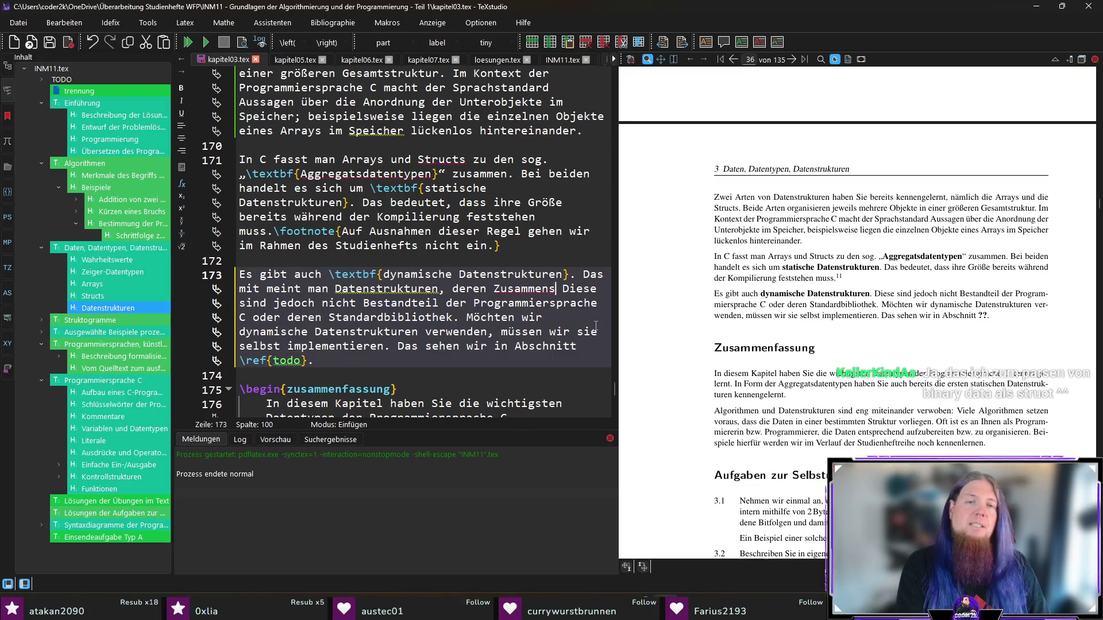
text(röße sich zur Lau)
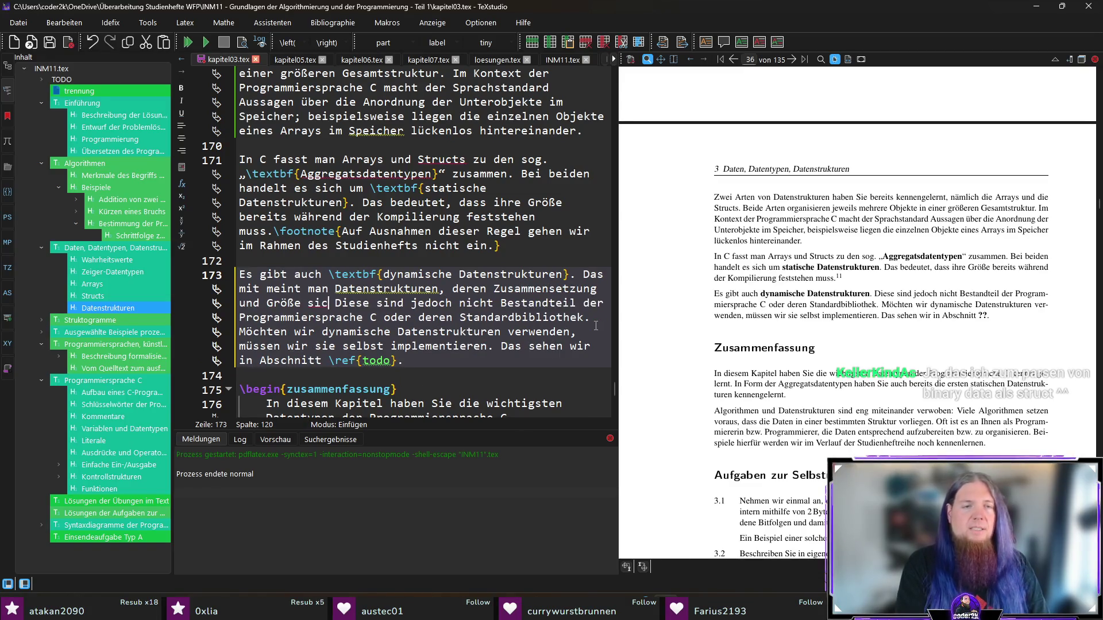
text(fzeit ändern k)
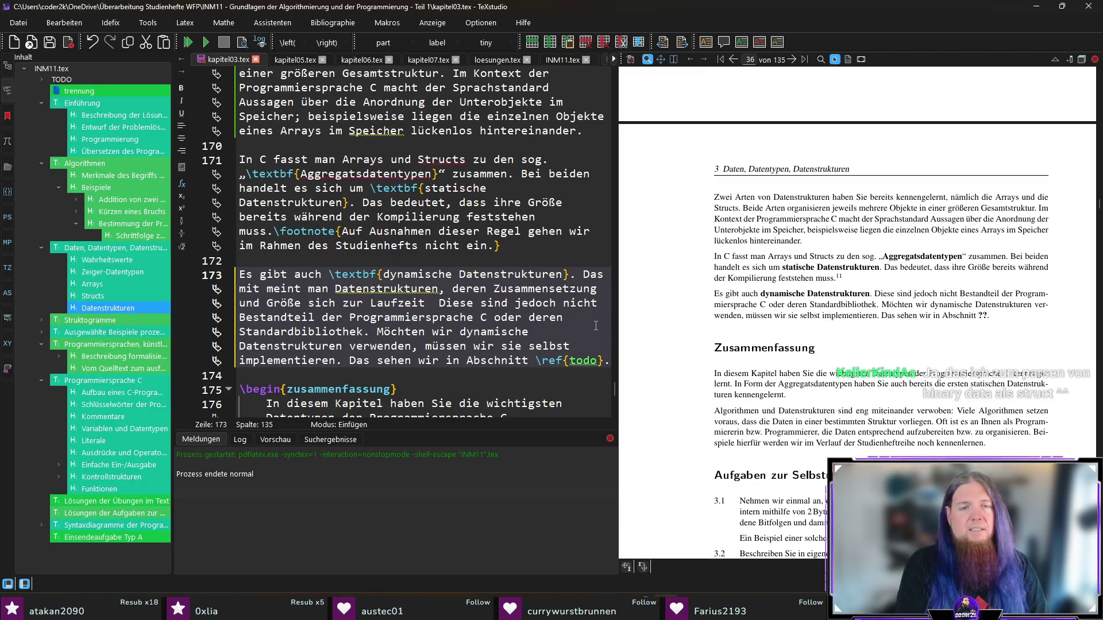
text(ann)
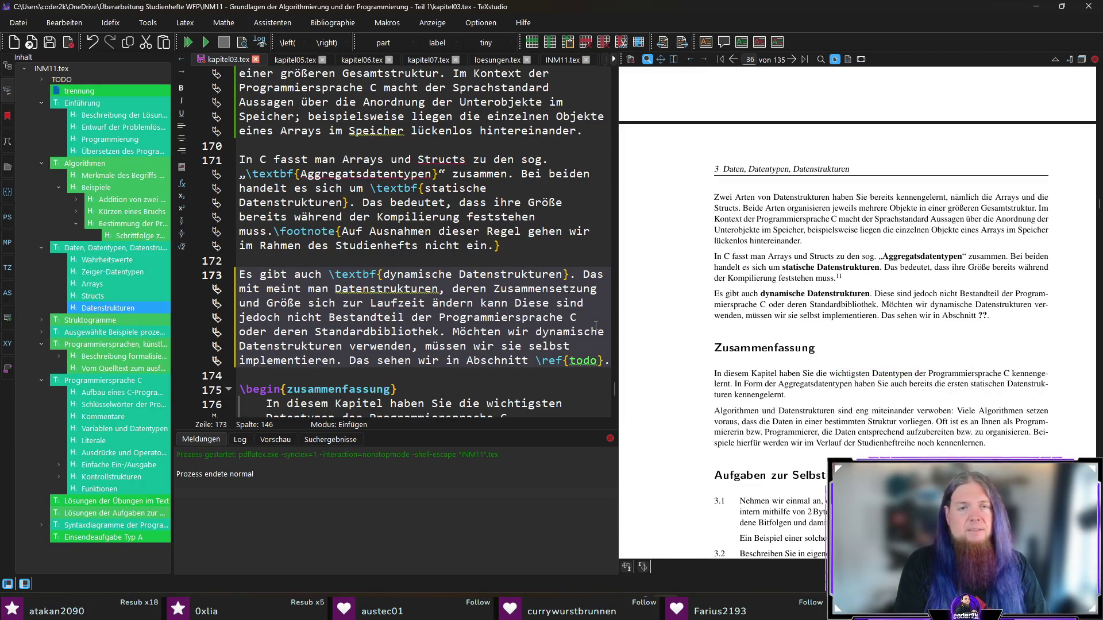
text(z.)
text(B.)
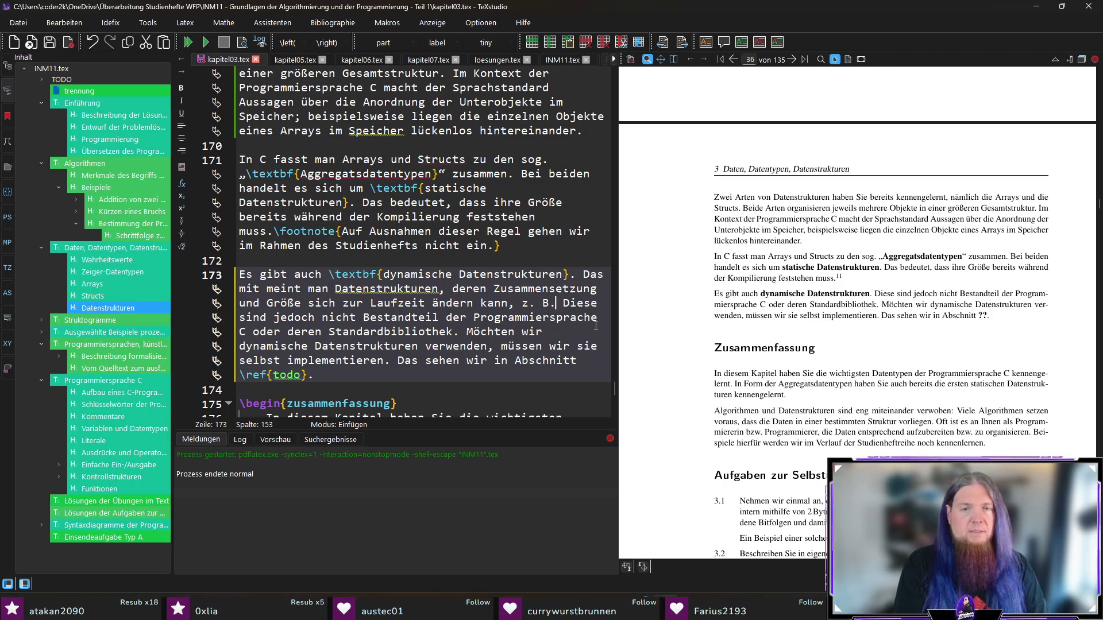
text( eine )
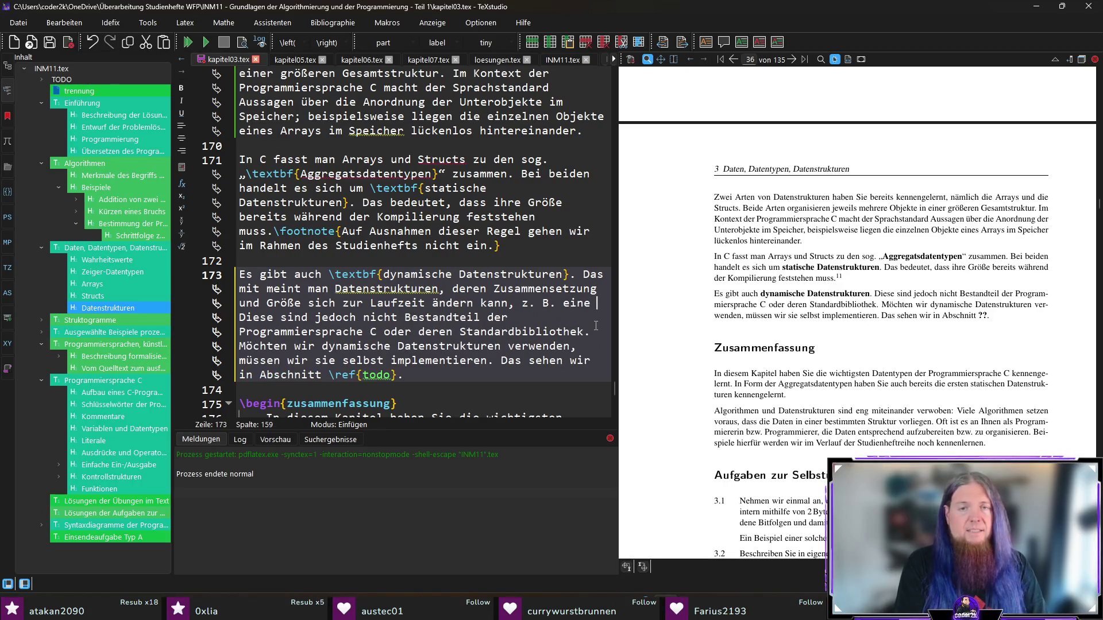
text(Liste, die )
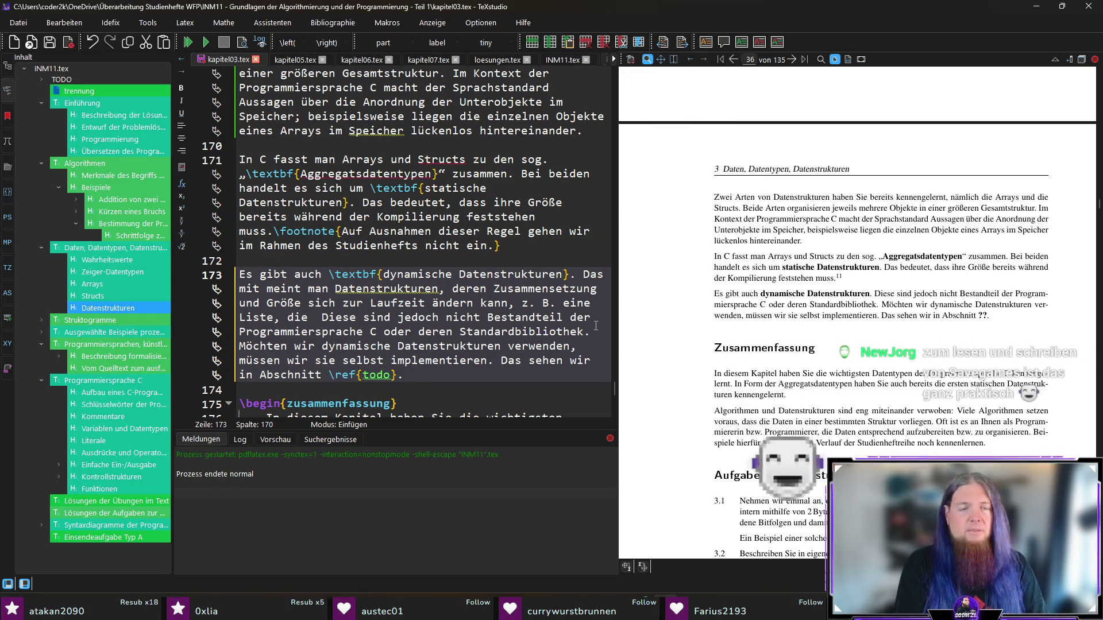
text(immer länger wird.)
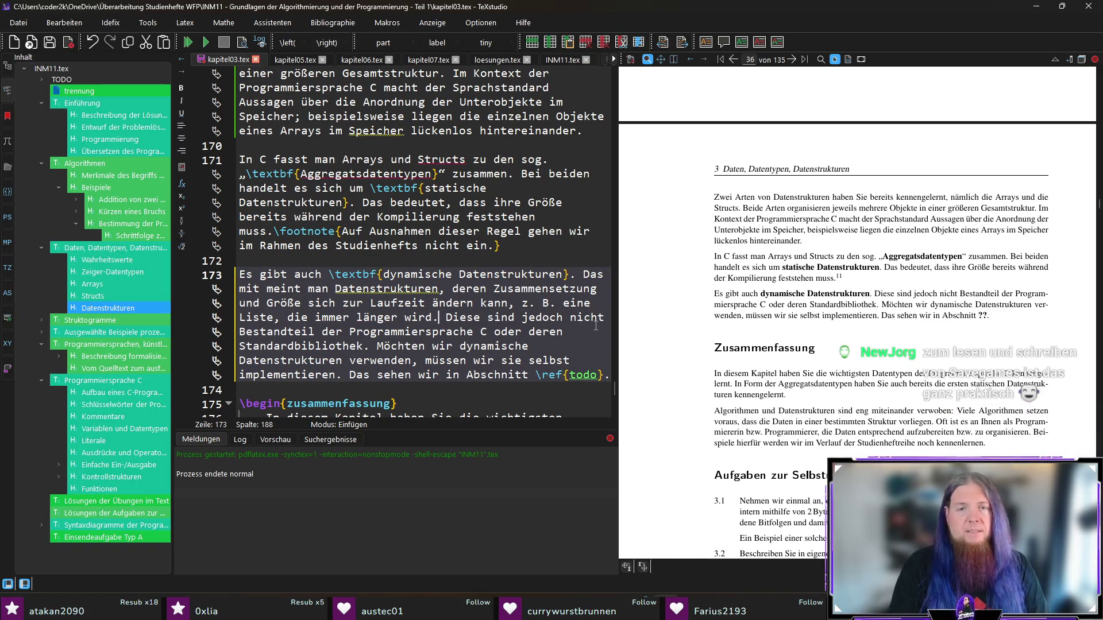
text( D)
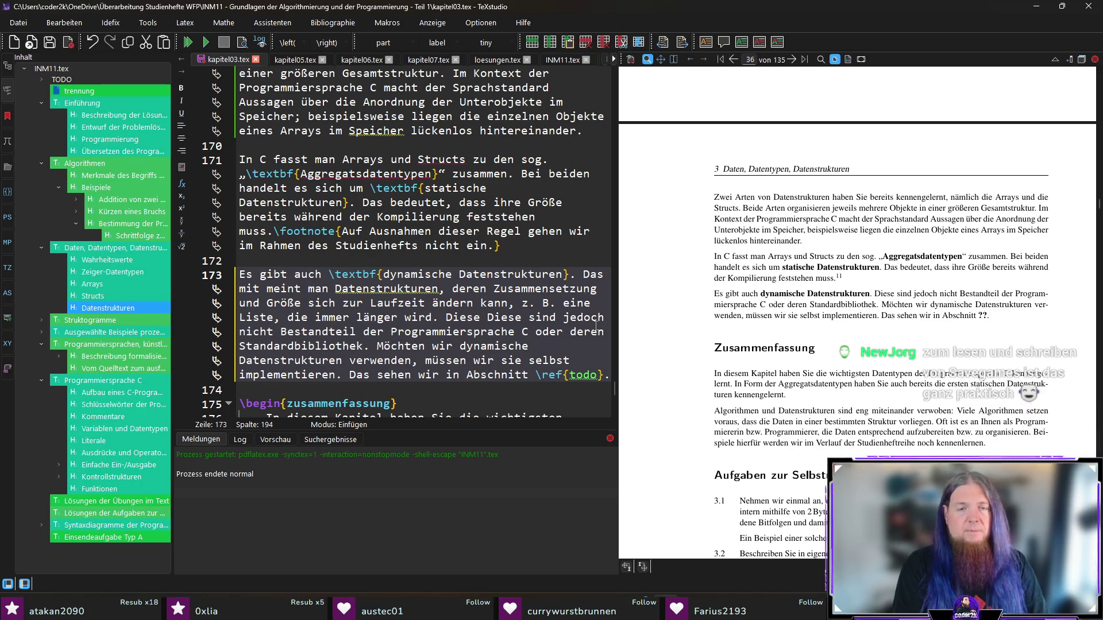
key(BackSpace)
text(Aus Platzgrü)
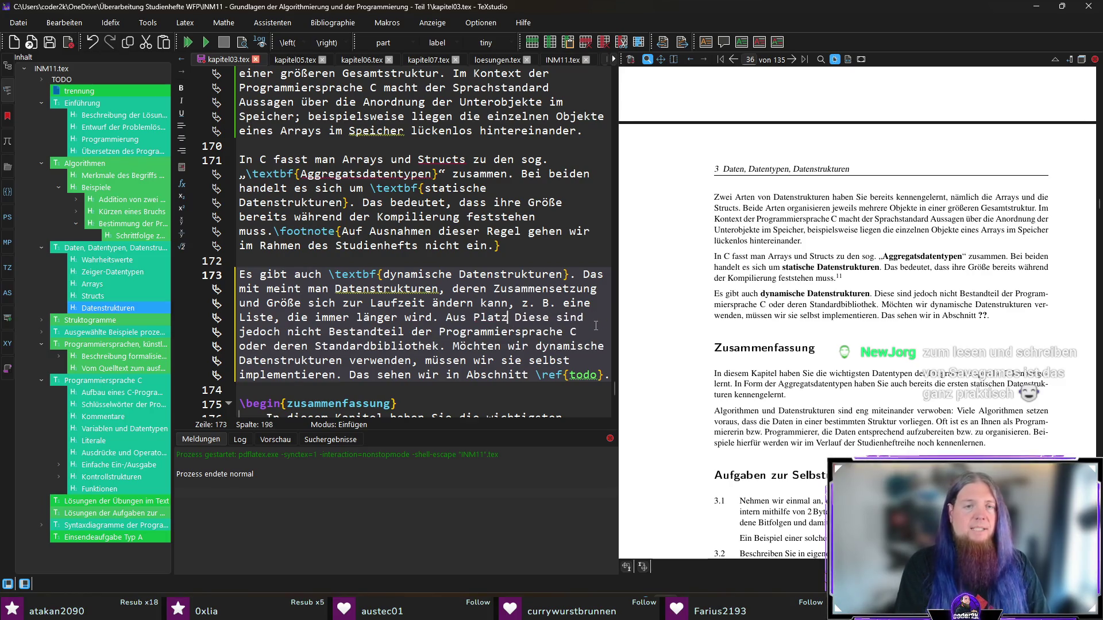
text(nden gehen wir auf )
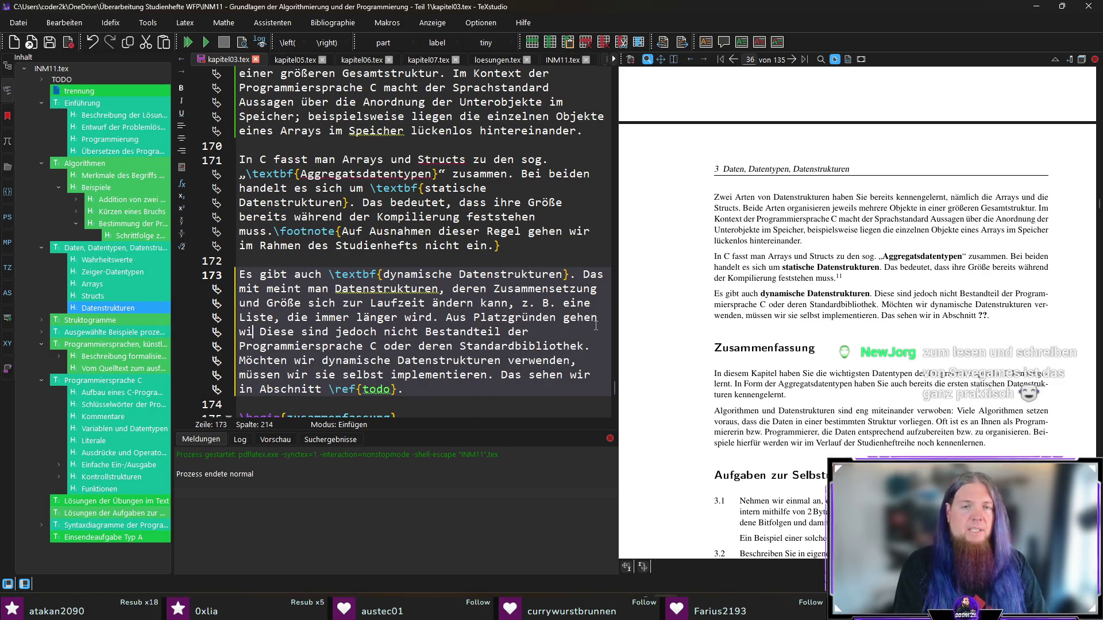
text(diese Art der )
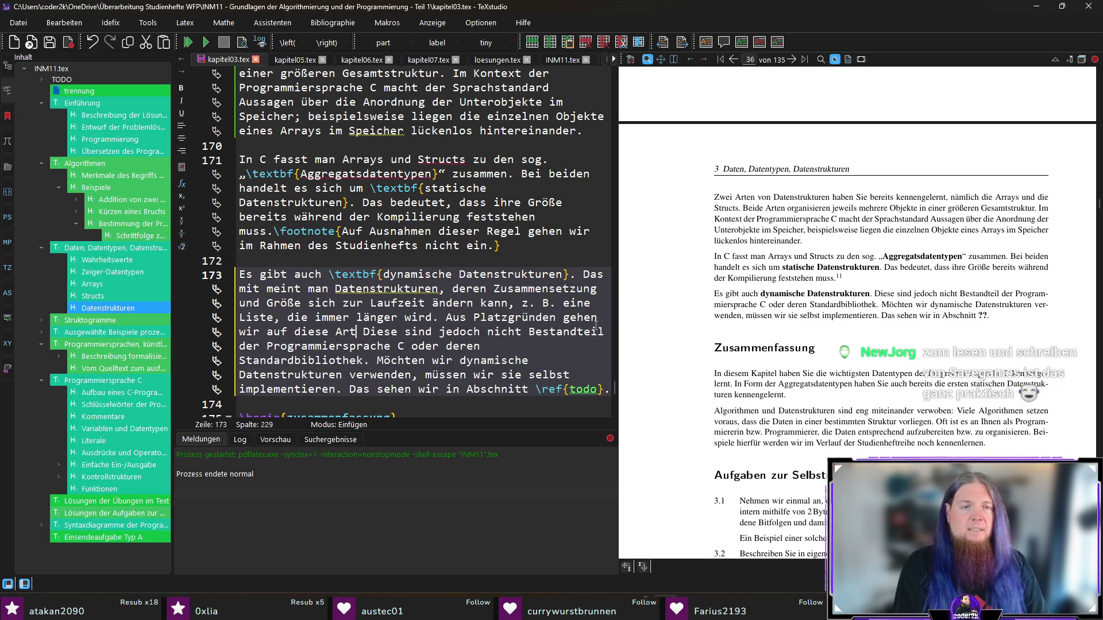
text(Datenstrukturen nicht n)
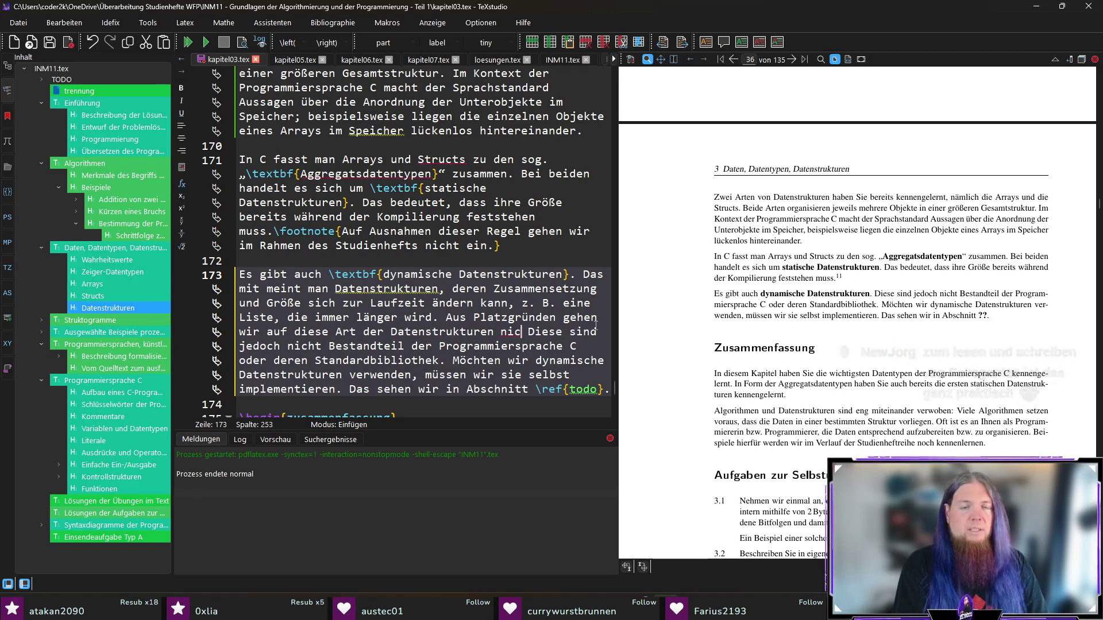
text(äher ein.)
- Delete the old sentences from 'Diese' to the paragraph end, then save and recompile
key(ctrl+shift+Right)
key(ctrl+shift+Right)
key(ctrl+shift+Right)
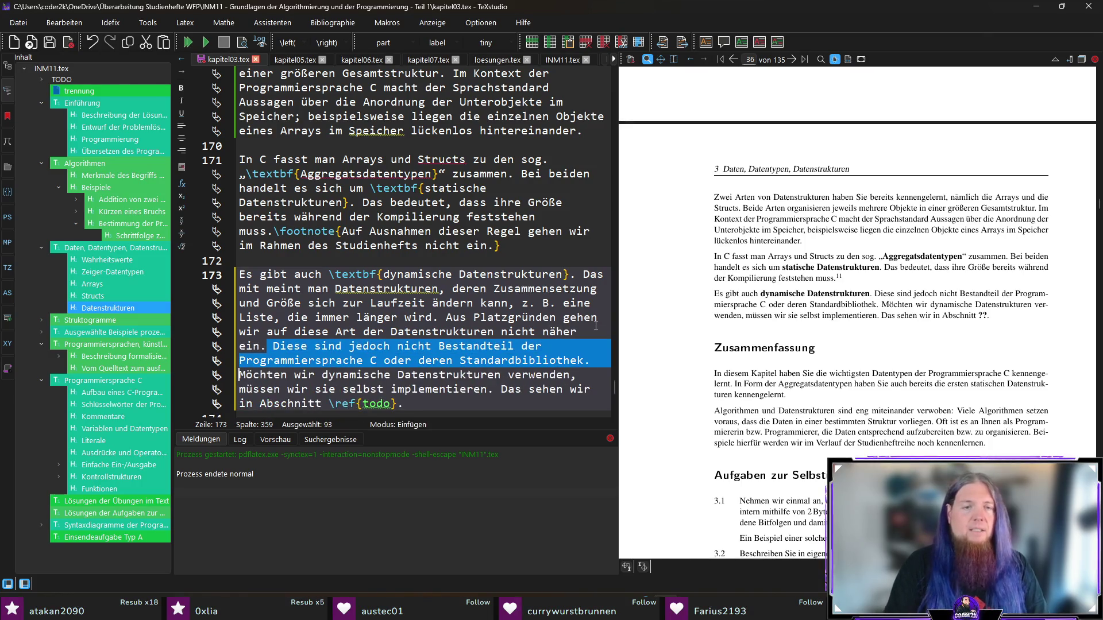
key(shift+End)
key(Delete)
key(F5)
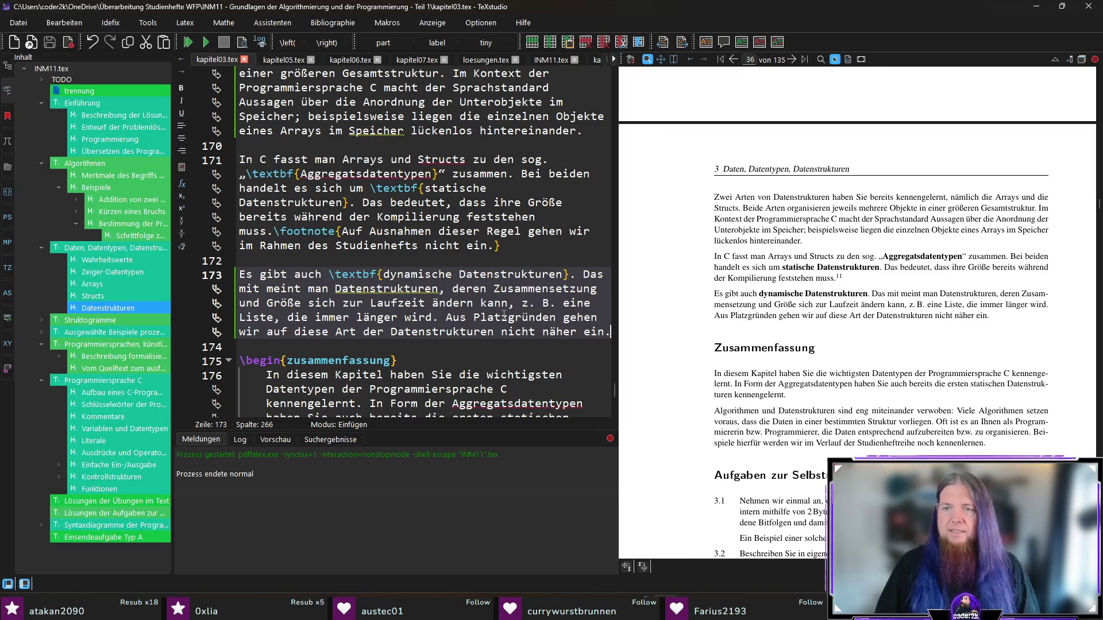
- Scroll the PDF preview to check the rewritten dynamic data structures paragraph on page 36
scroll(505, 314, down, 2)
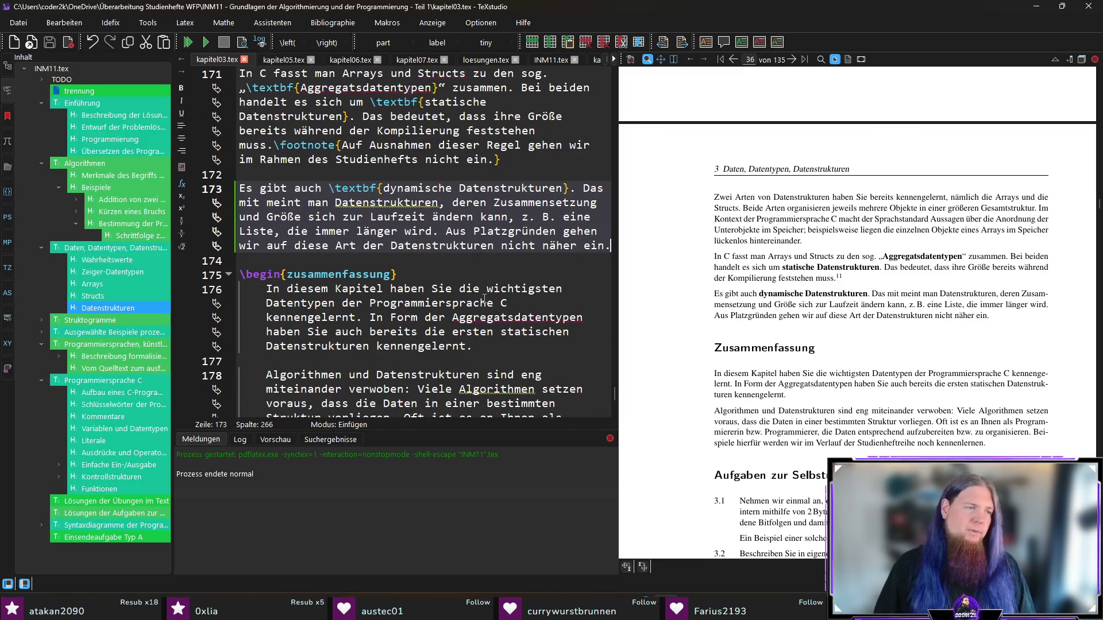
click(488, 262)
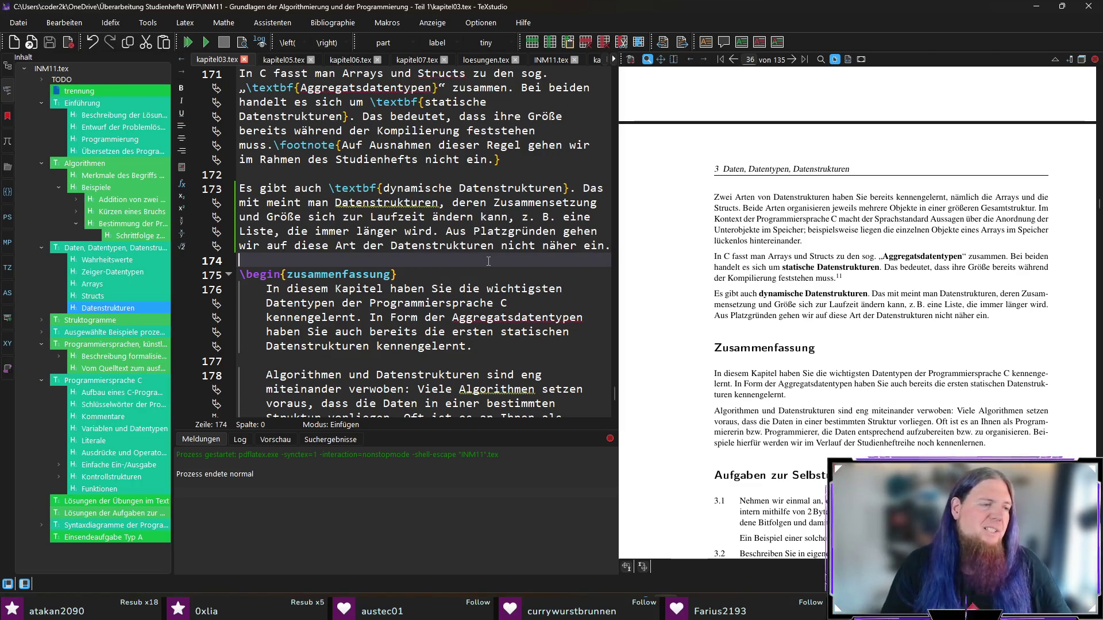
scroll(488, 262, down, 2)
click(504, 263)
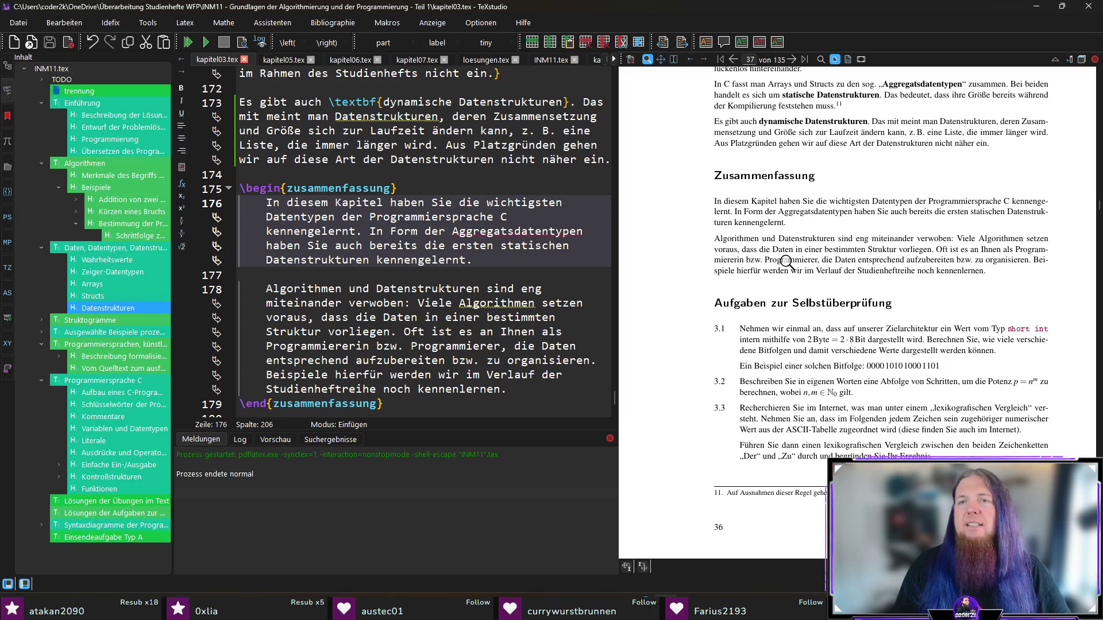
scroll(813, 268, up, 5)
scroll(785, 302, down, 2)
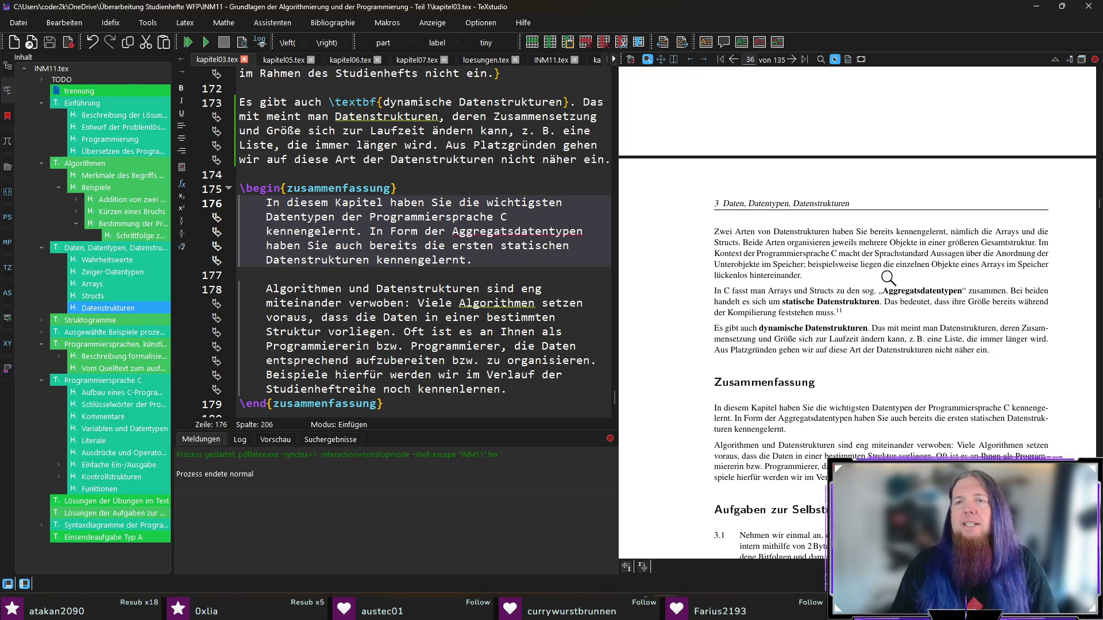
scroll(795, 288, up, 4)
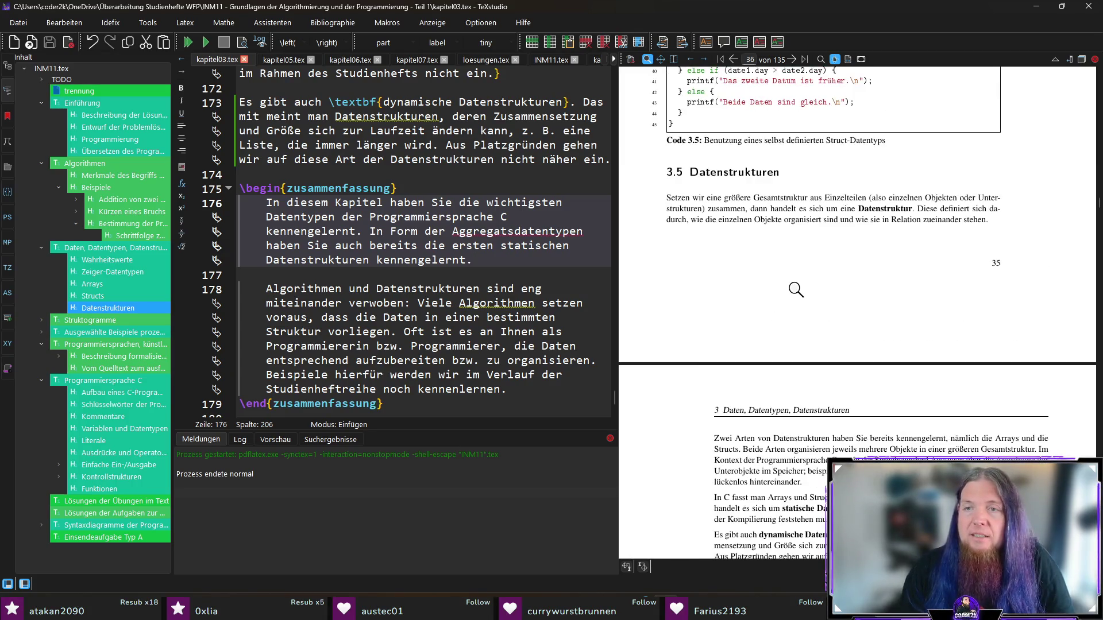
scroll(802, 287, down, 3)
scroll(879, 321, down, 3)
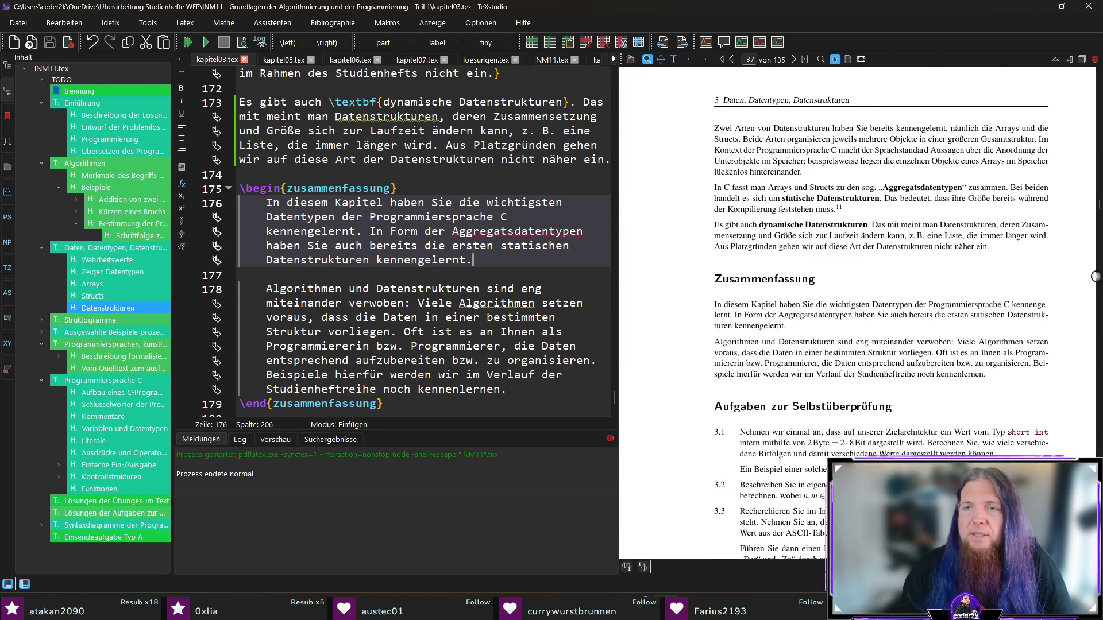
scroll(1062, 290, down, 2)
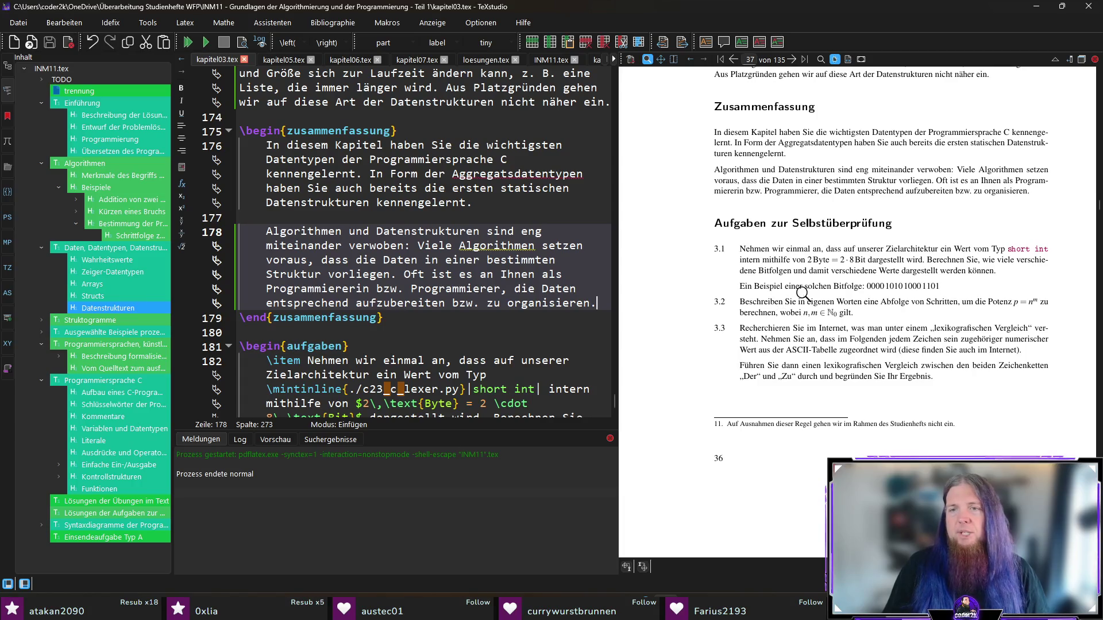
drag(869, 285, 939, 284)
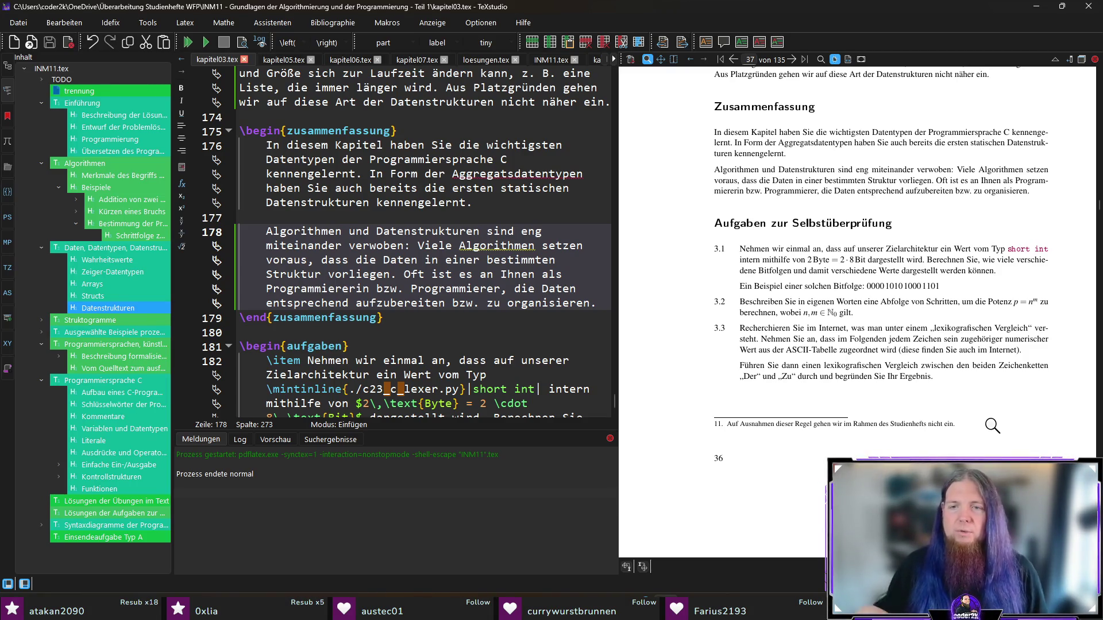
scroll(969, 390, down, 3)
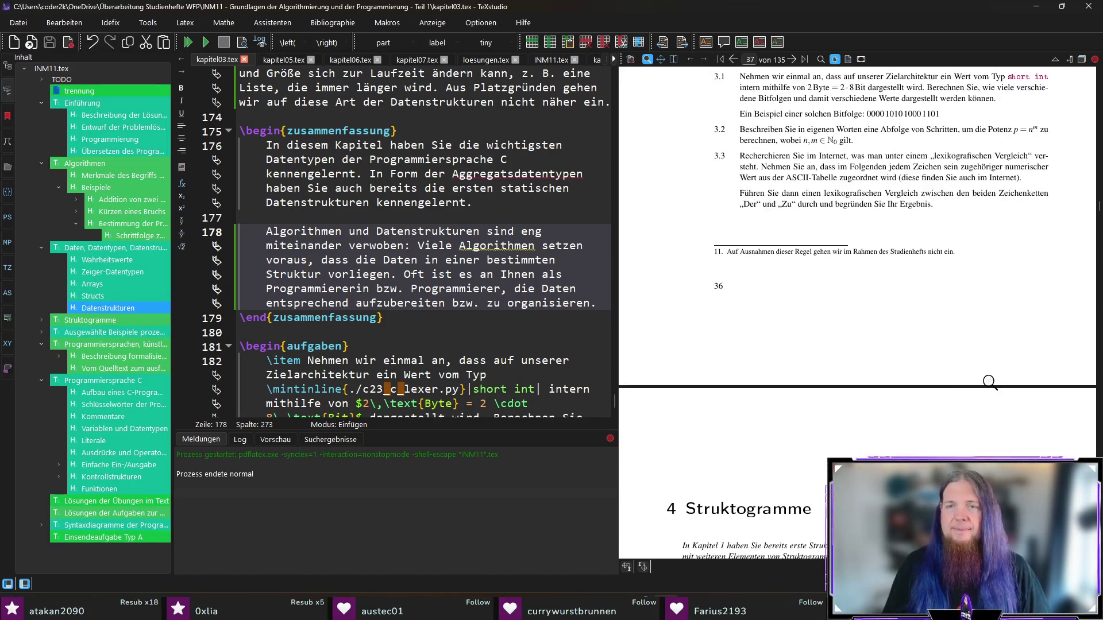
scroll(930, 332, up, 3)
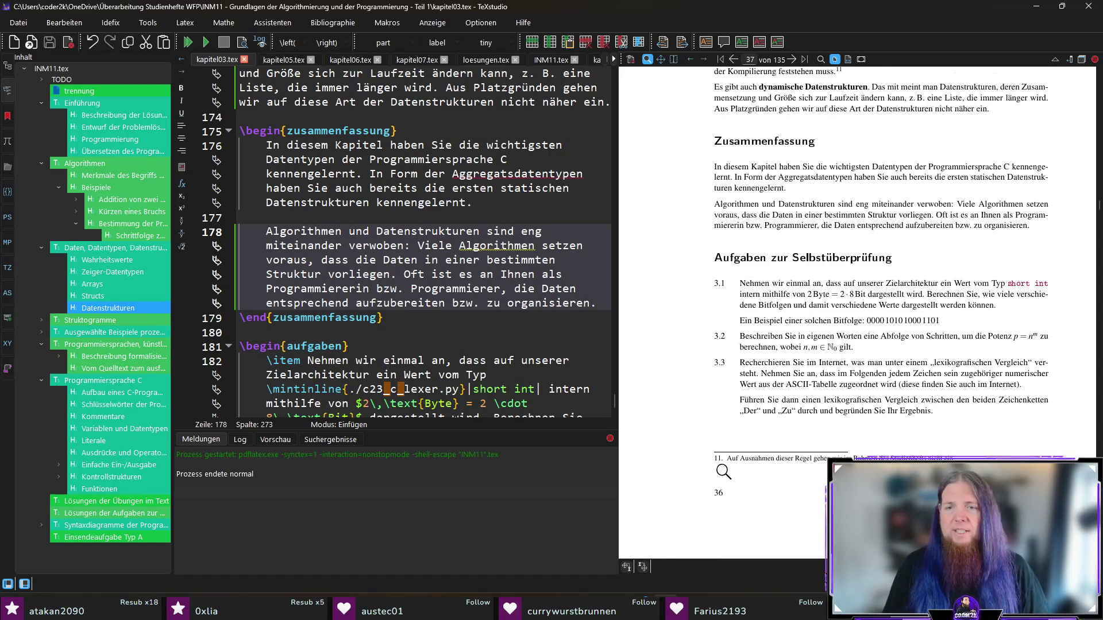
scroll(947, 384, up, 3)
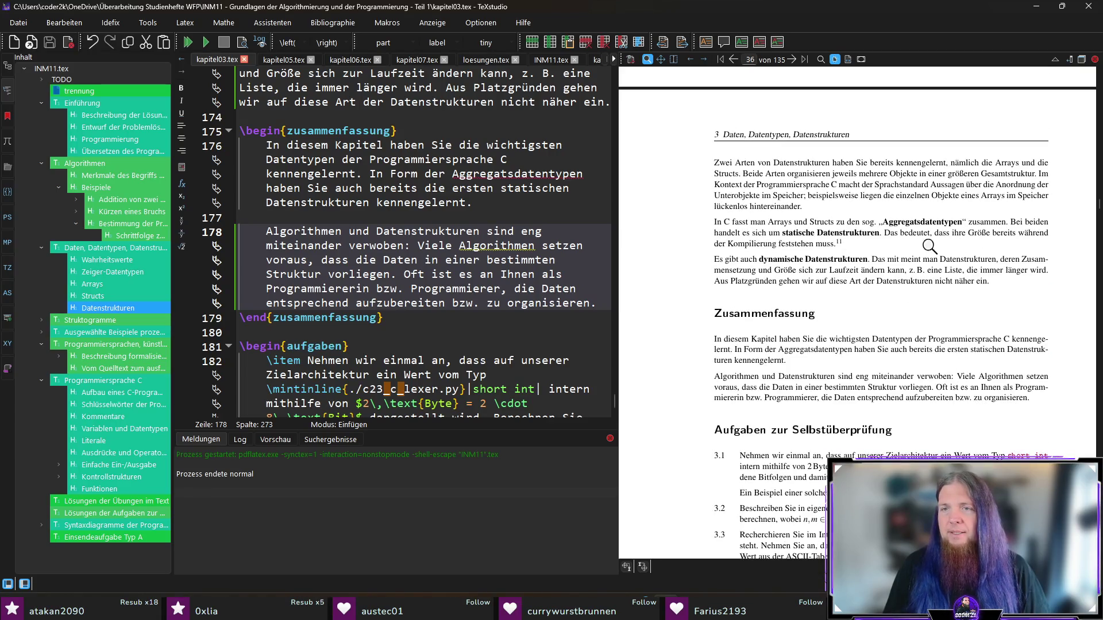
scroll(915, 349, down, 3)
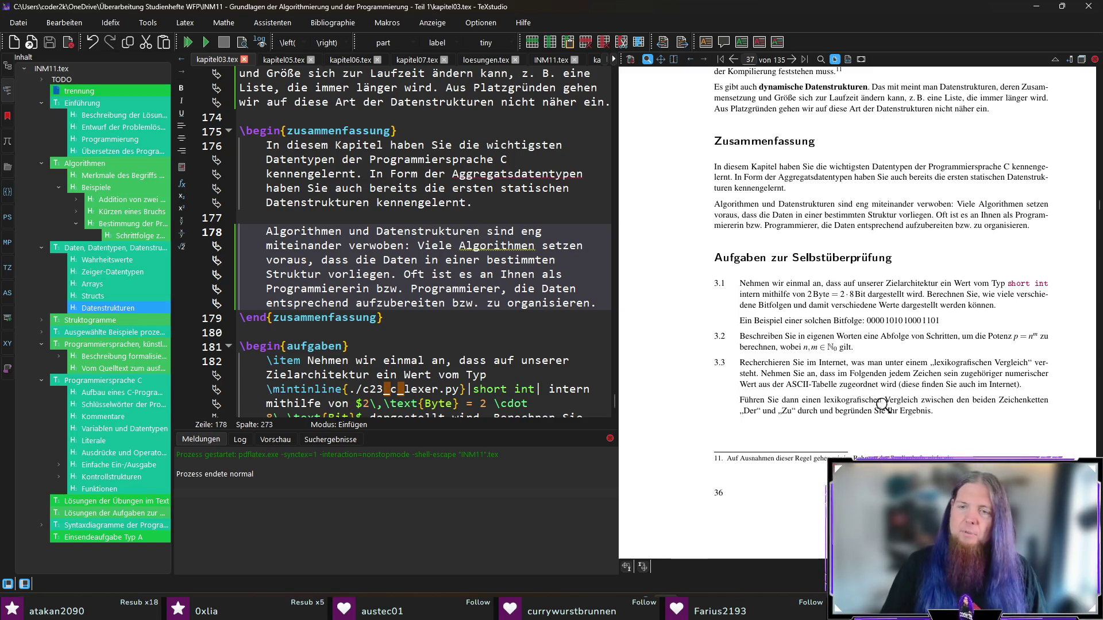
scroll(987, 447, down, 3)
scroll(987, 447, down, 1)
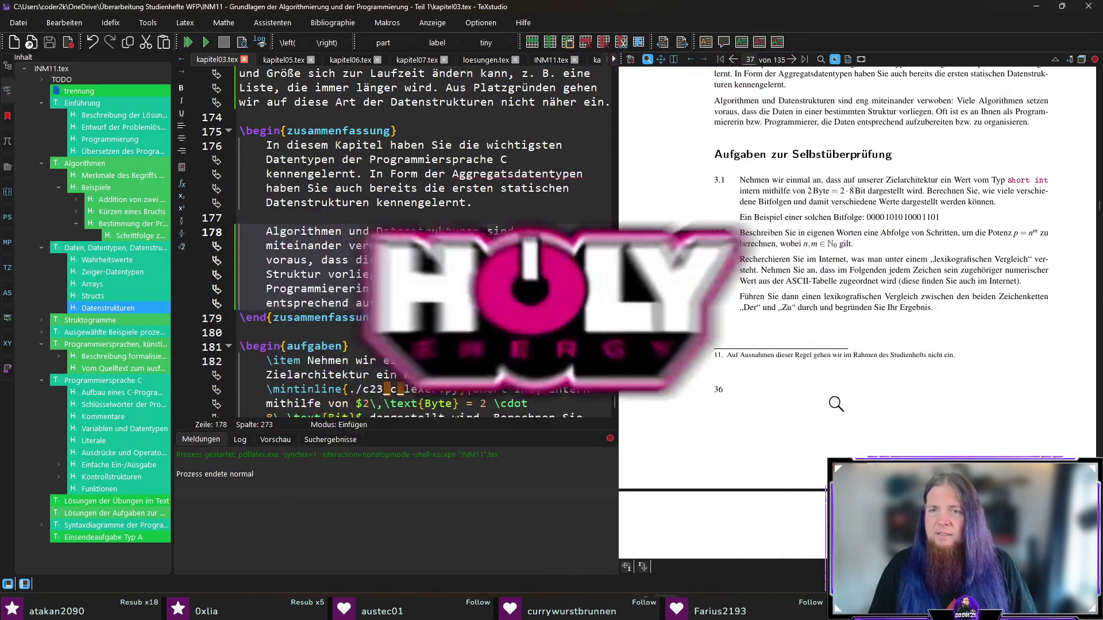
- Scroll the PDF preview down to page 38, where the '4 Struktogramme' heading appears
scroll(973, 335, down, 4)
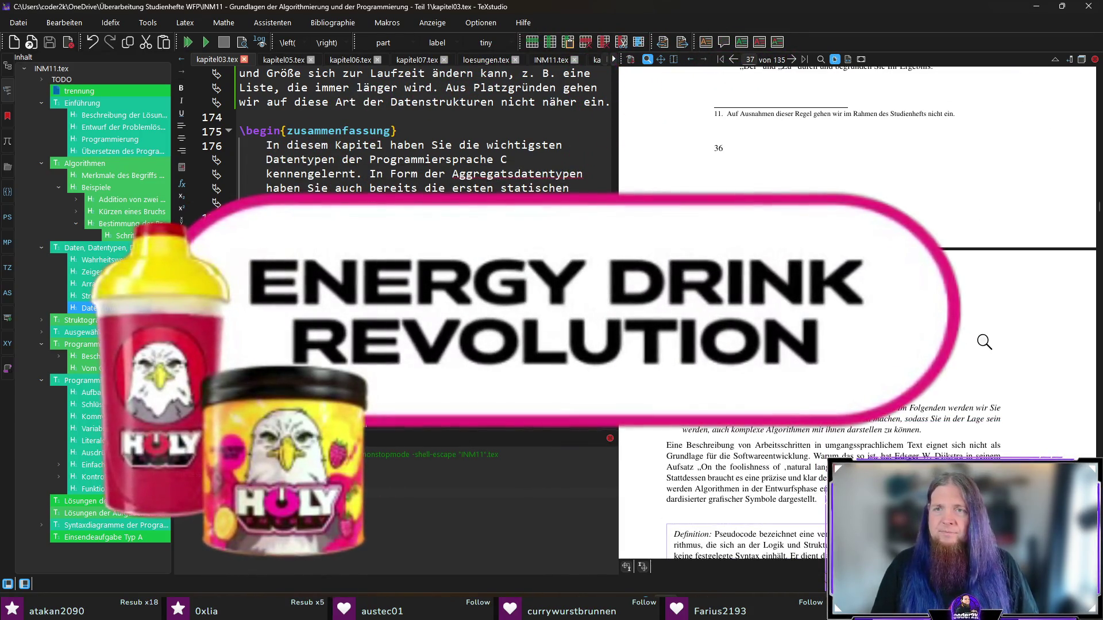
scroll(986, 343, down, 3)
scroll(988, 345, down, 1)
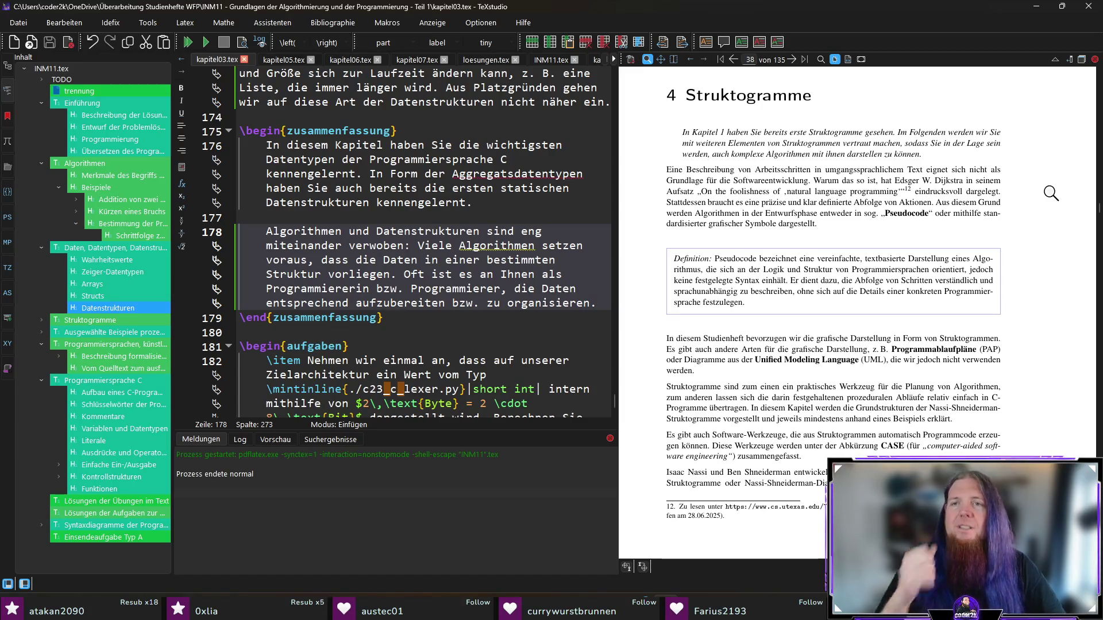
- In kapitel04.tex, drop 'zu können' so the learning-goals sentence ends 'mit ihnen darzustellen.'
ctrl+click(827, 154)
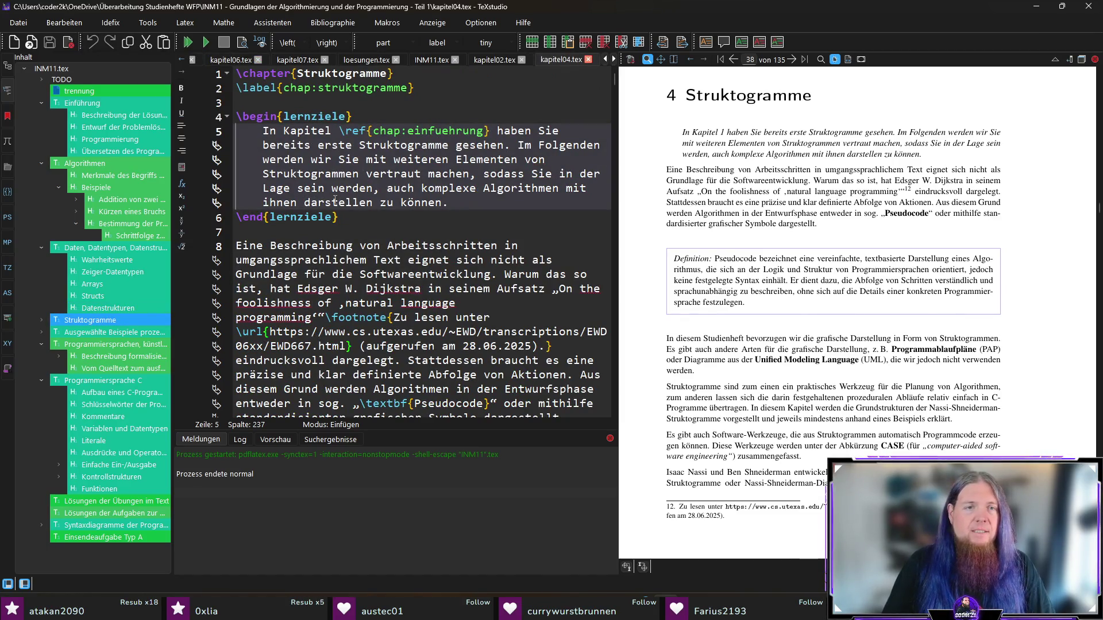
key(shift+End)
text(.)
key(End)
- Save the chapter 4 file and recompile the booklet
key(ctrl+s)
key(F5)
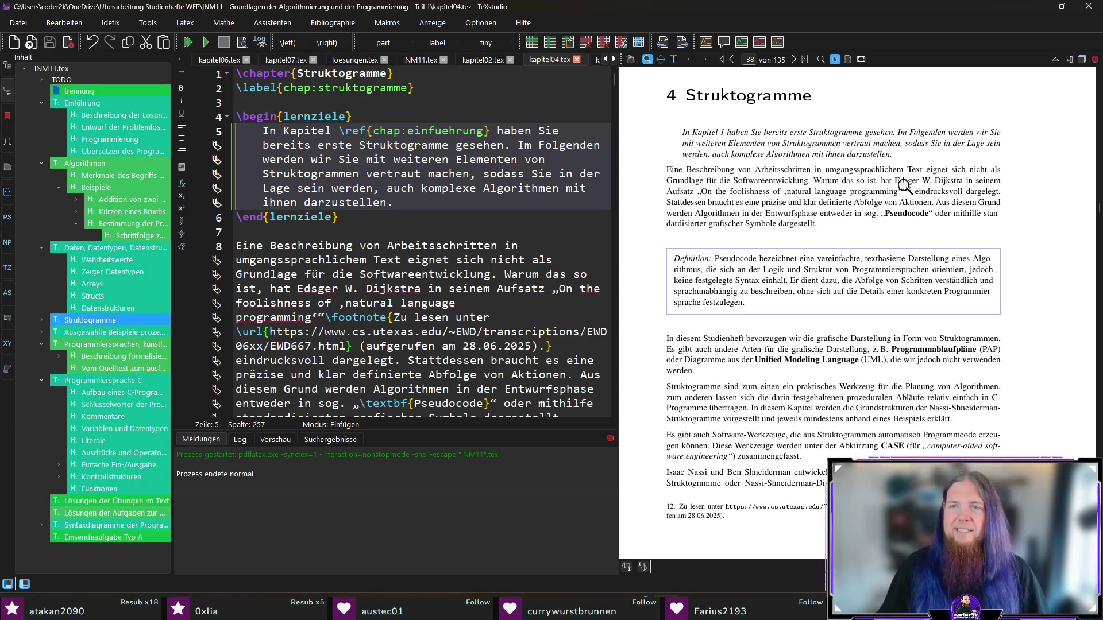
scroll(974, 255, down, 1)
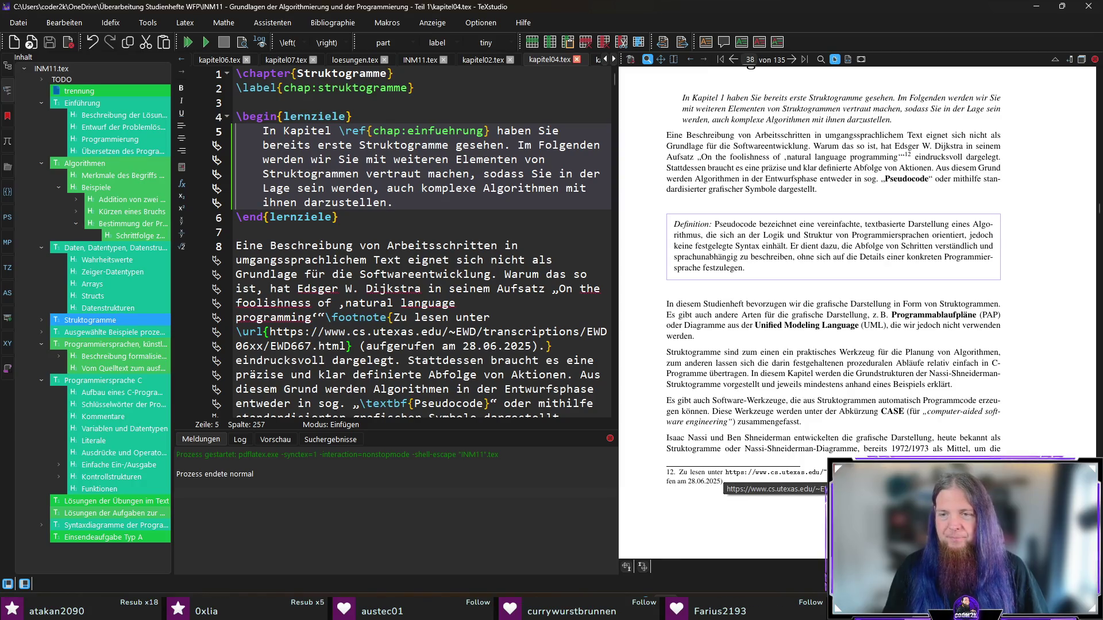
scroll(1017, 439, up, 1)
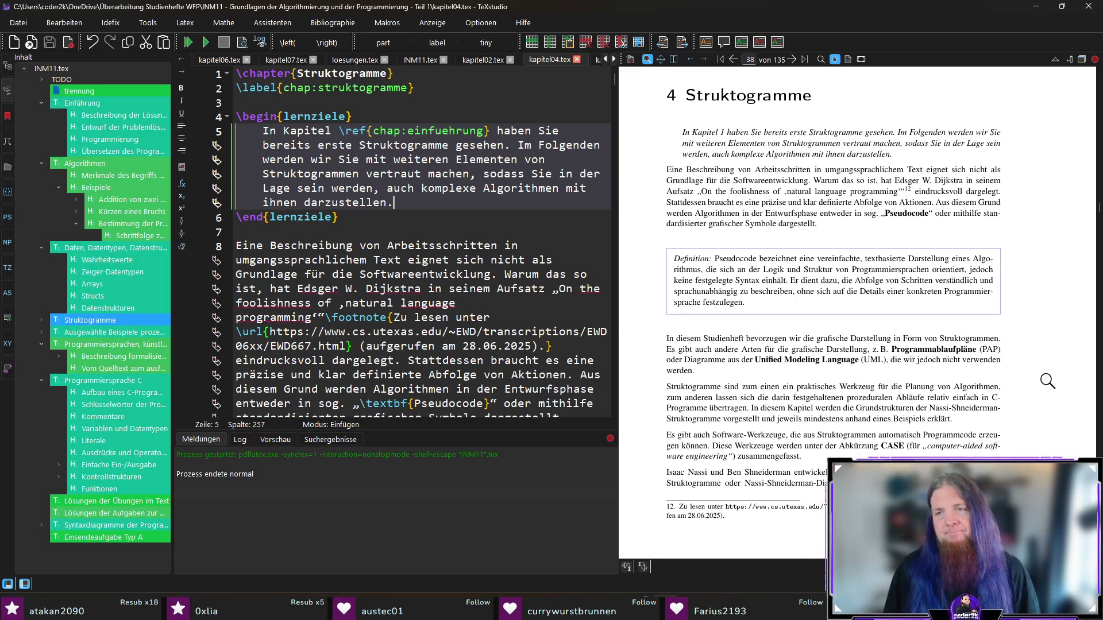
scroll(1047, 380, down, 4)
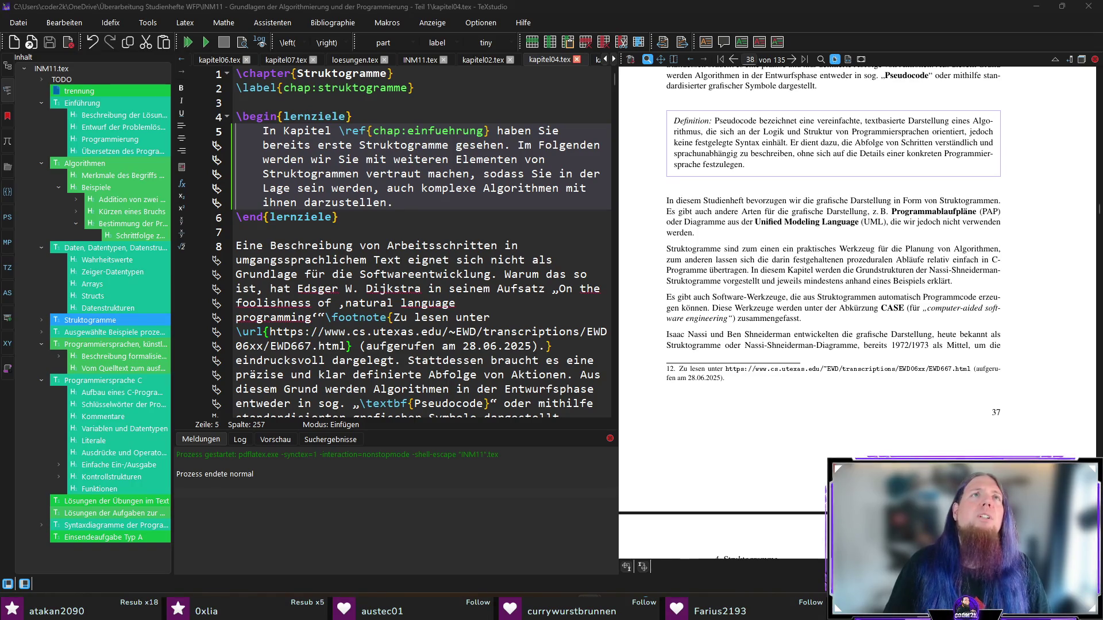
click(912, 8)
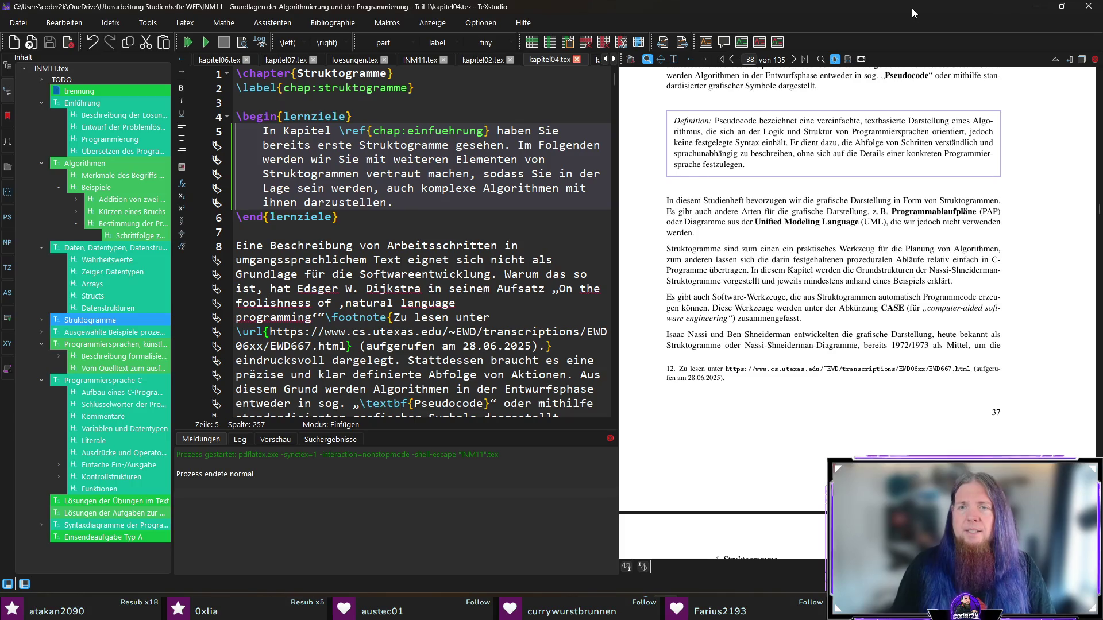
click(791, 229)
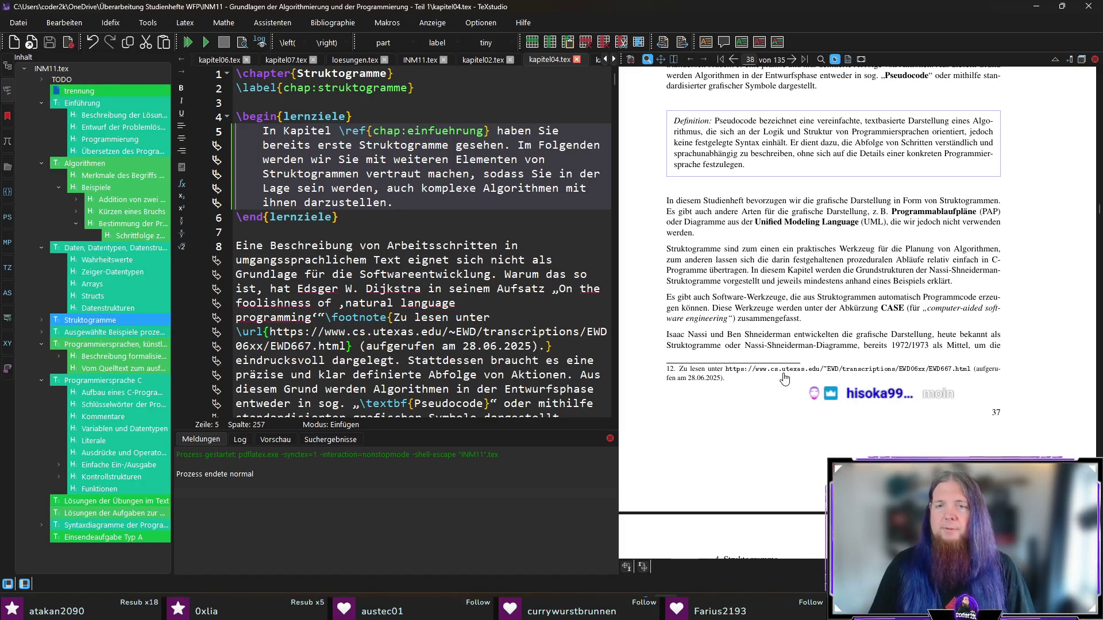
click(892, 310)
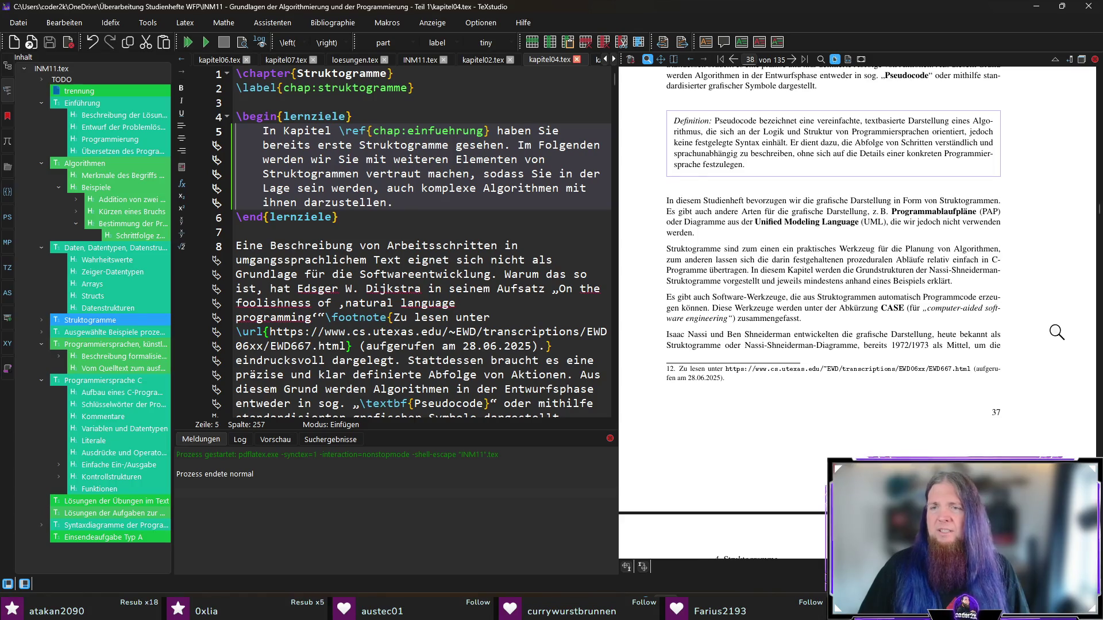
scroll(1051, 332, down, 2)
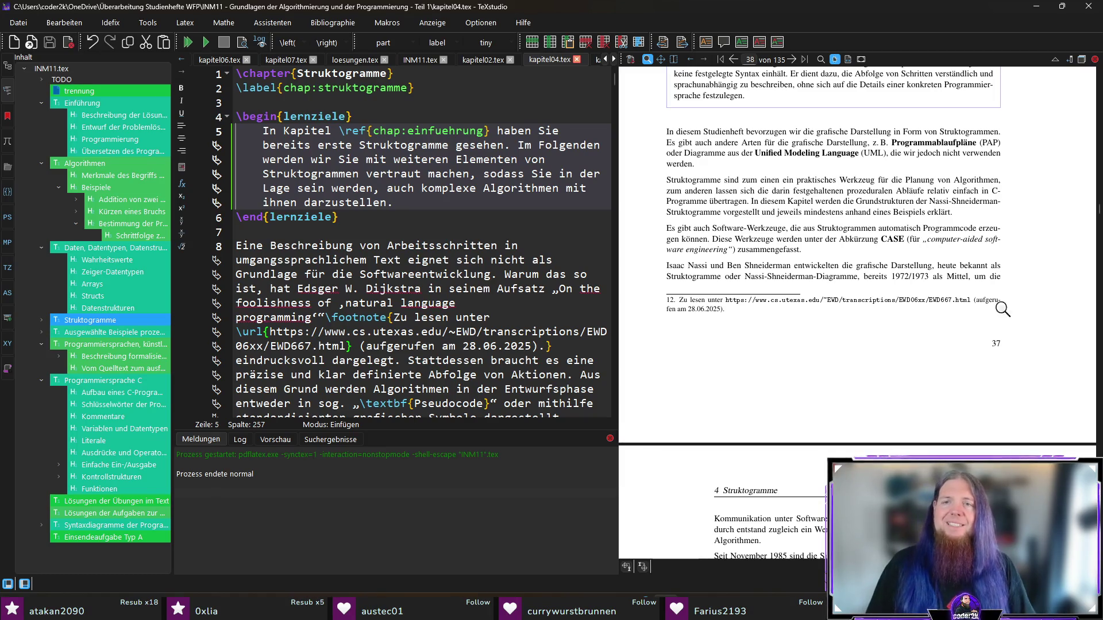
- Reword line 20's Nassi-Shneiderman sentence: 'die' becomes 'eine', add 'die' and 'als', end with 'bekannt ist'
ctrl+click(843, 265)
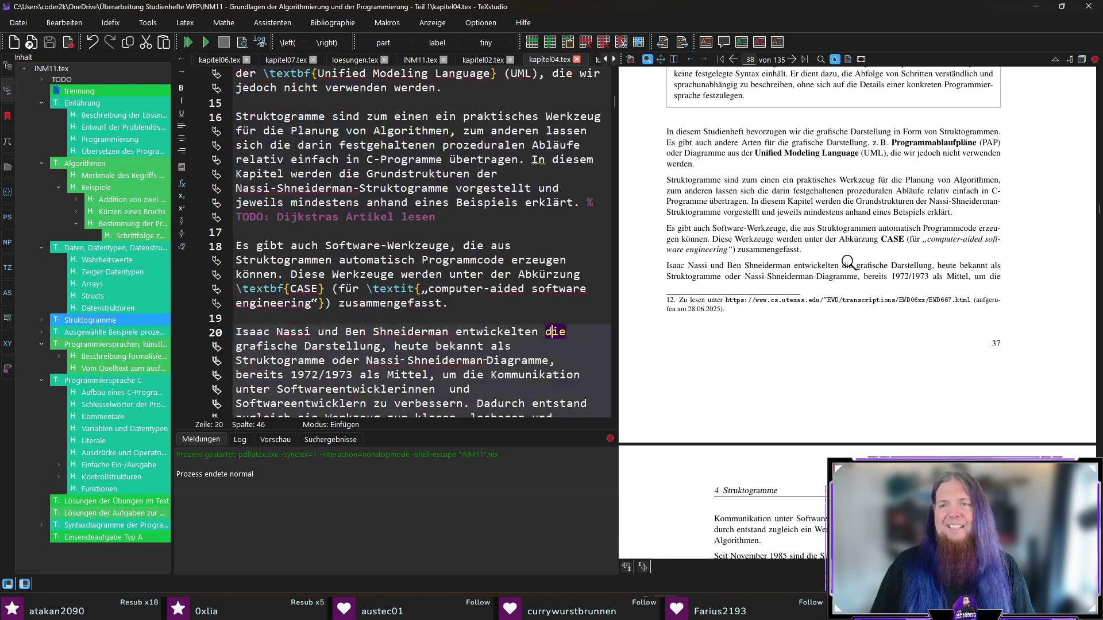
double_click(547, 333)
text(eine)
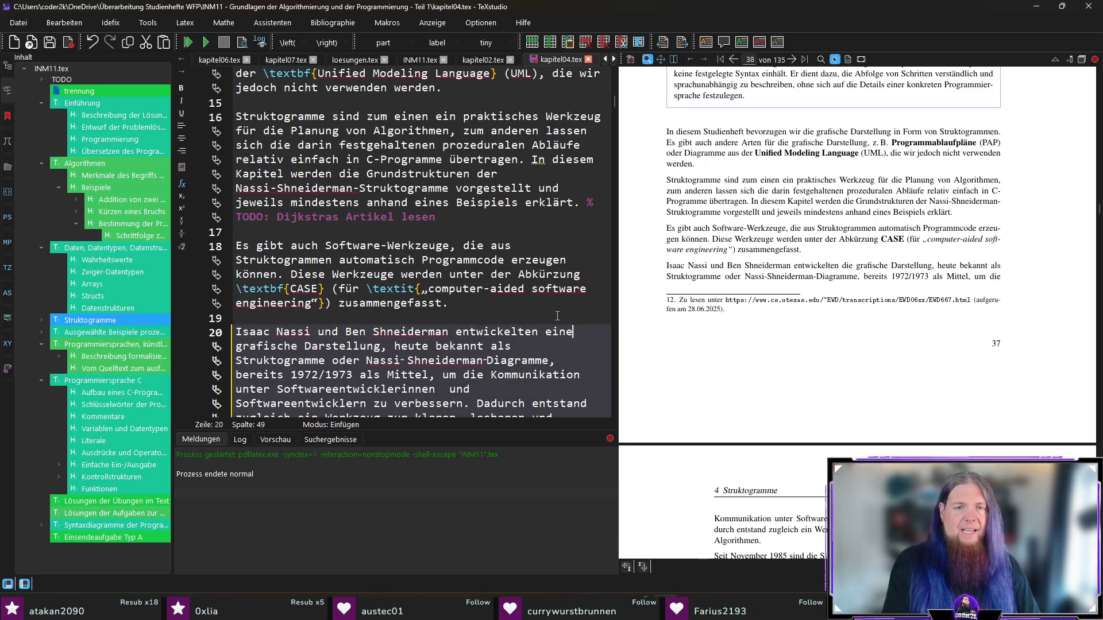
key(ctrl+Left)
key(ctrl+Left)
text(die)
key(ctrl+Right)
text(als)
key(ctrl+shift+Right)
key(ctrl+shift+Right)
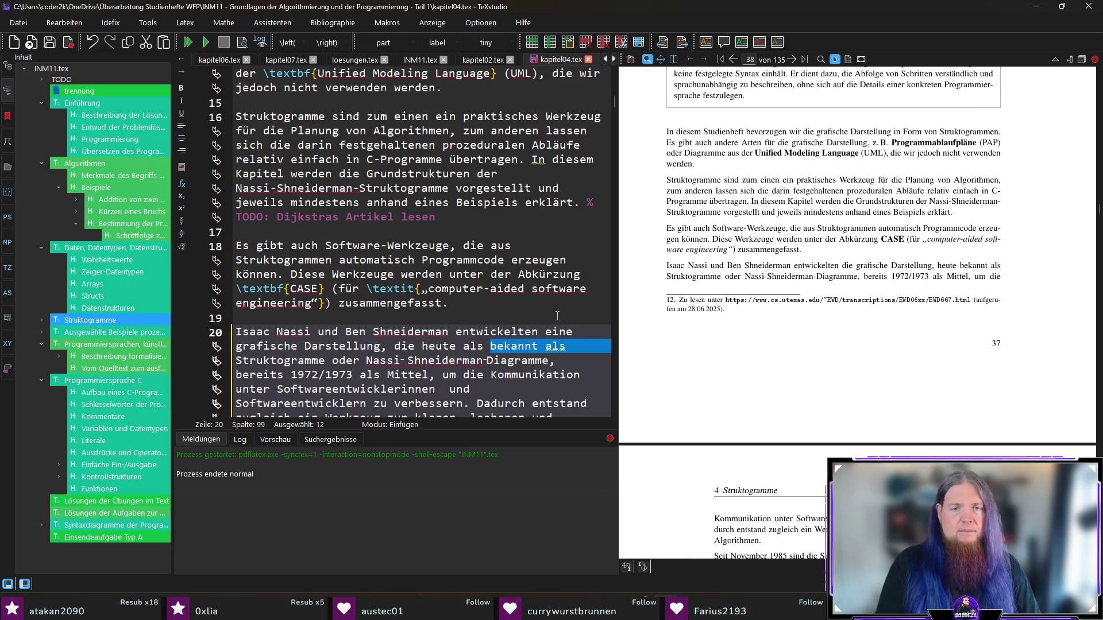
key(Delete)
key(ctrl+Right)
key(ctrl+Right)
key(ctrl+Right)
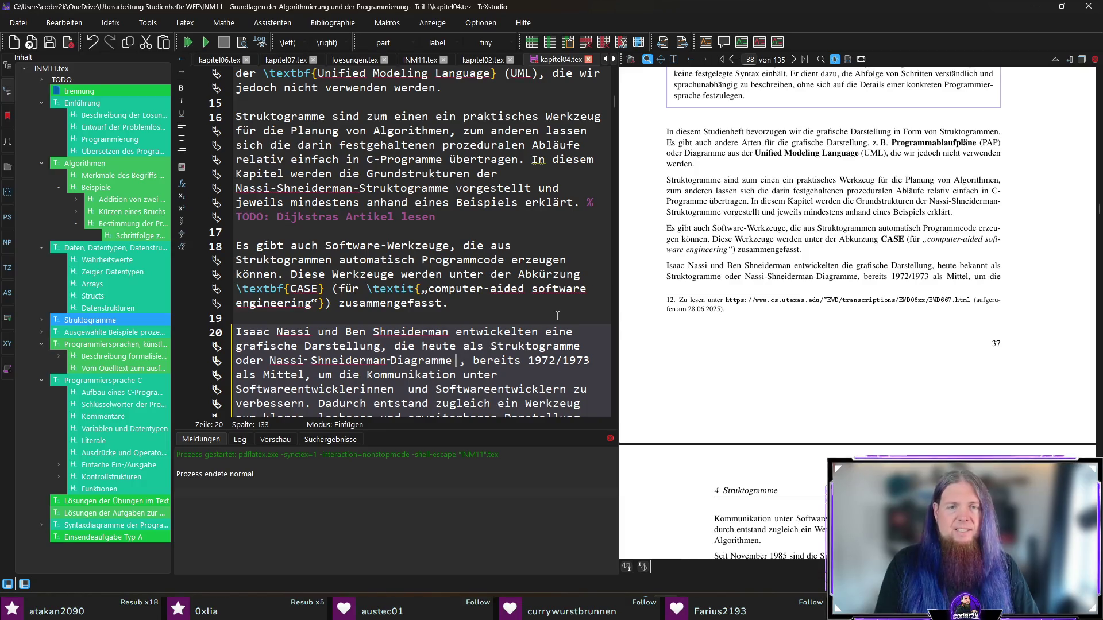
text(bekannt)
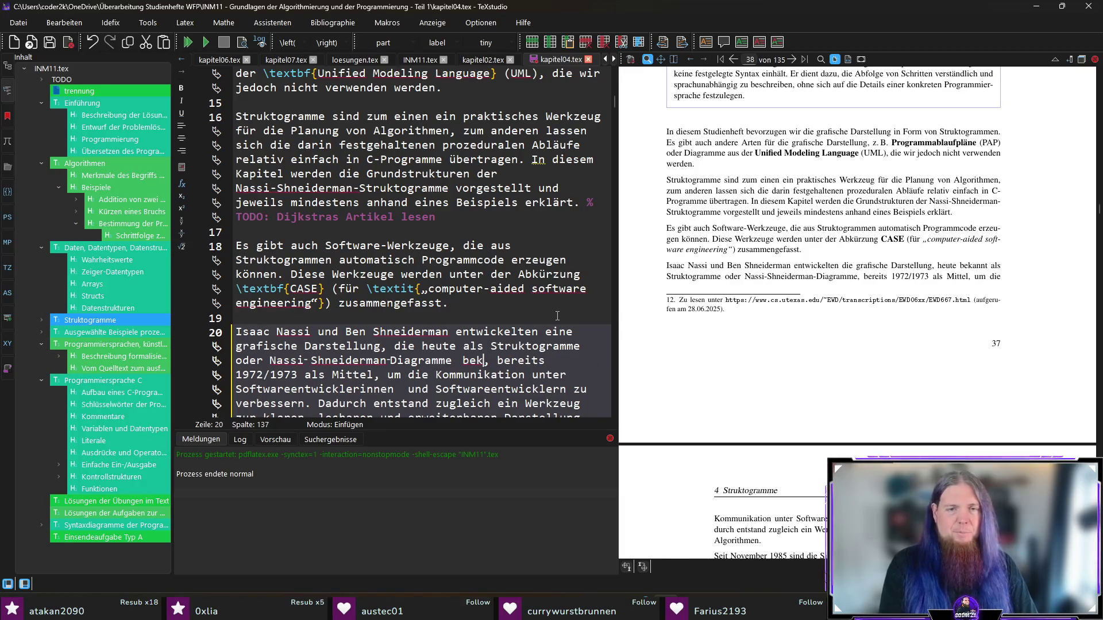
text( ist)
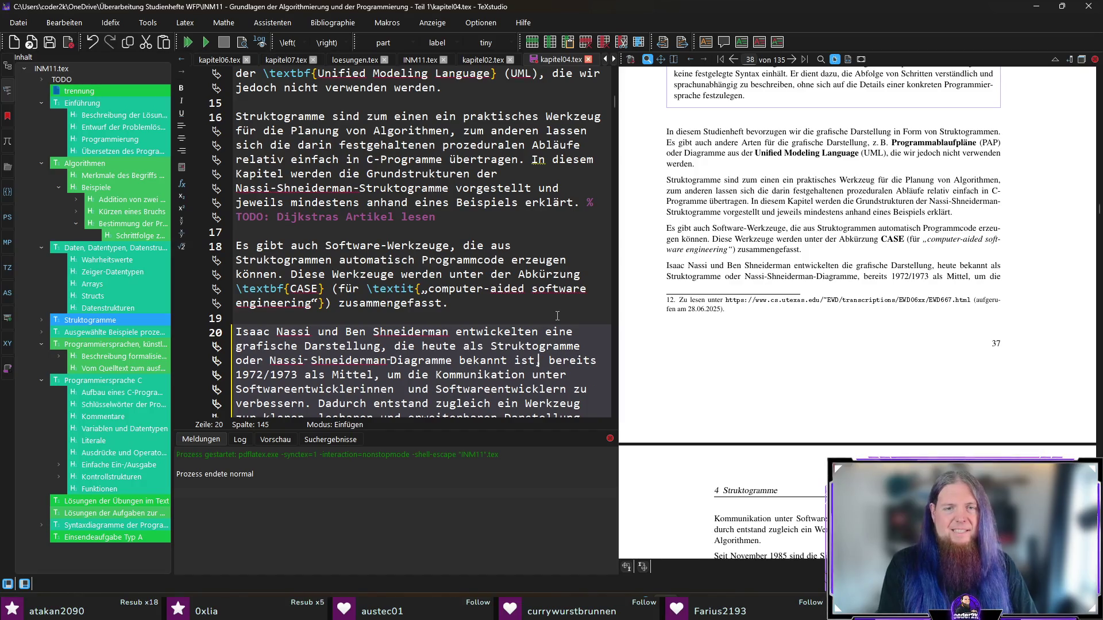
- Retype the hyphen in 'Nassi-Shneiderman-Diagramme', save, and rebuild the PDF
key(Left)
key(Left)
key(ctrl+s)
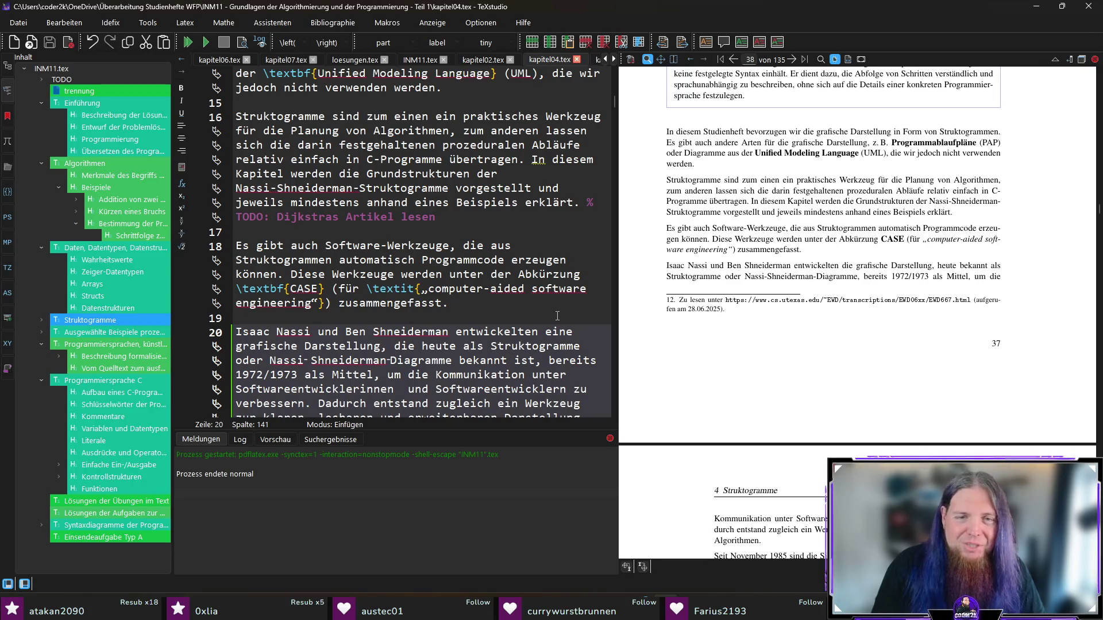
key(Right)
key(Right)
click(525, 364)
key(shift+Left)
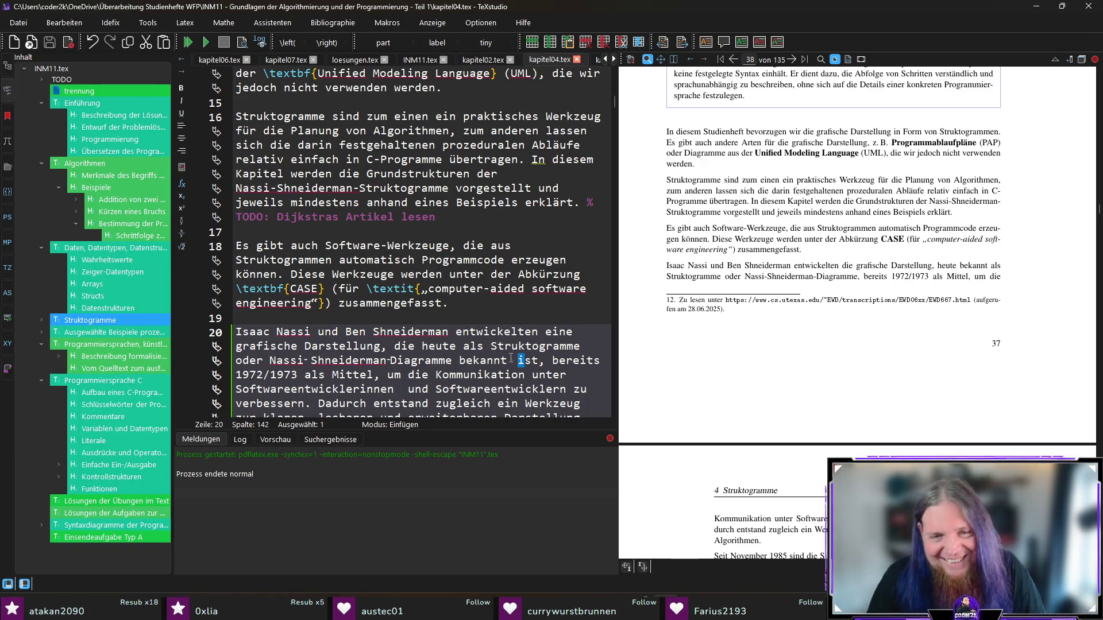
mouse_move(511, 359)
mouse_down()
mouse_move(521, 361)
mouse_move(379, 360)
mouse_move(432, 361)
mouse_move(394, 361)
mouse_up()
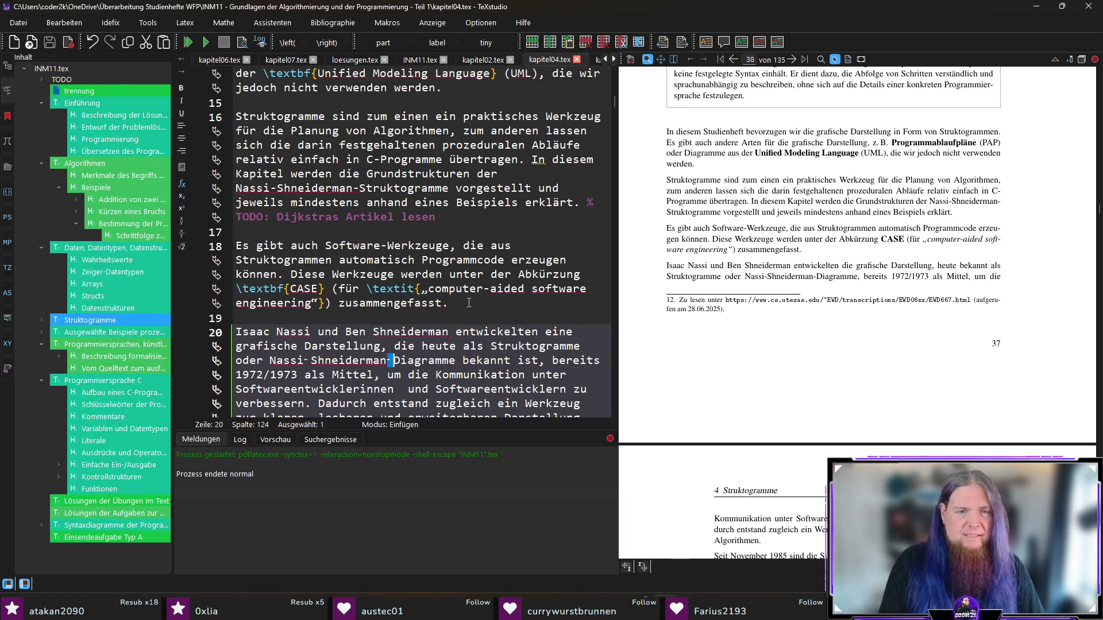
text(-)
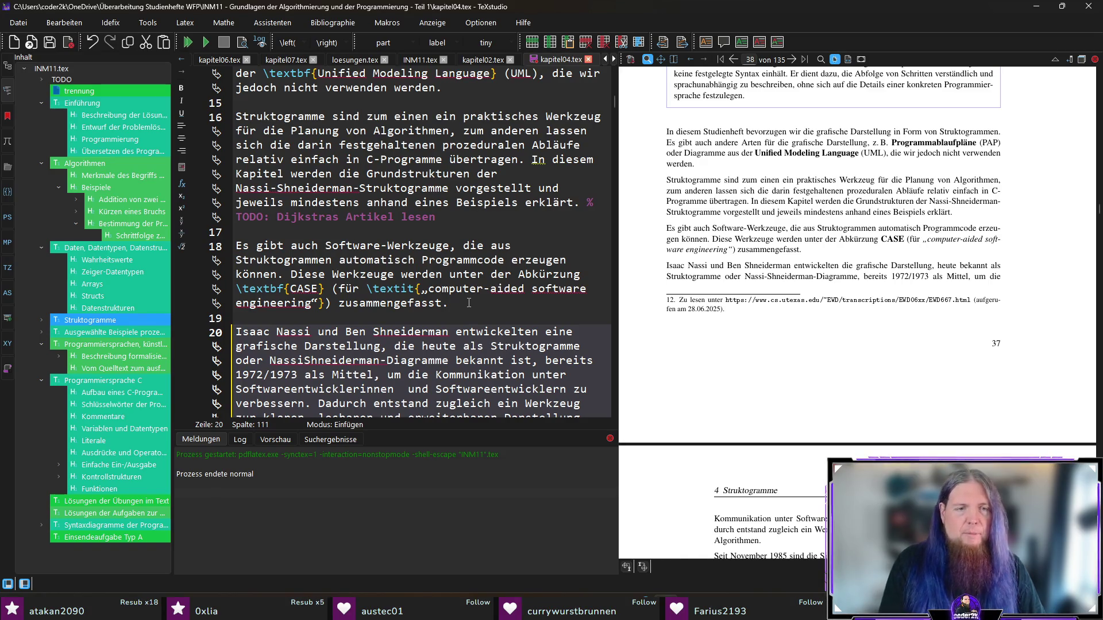
key(F5)
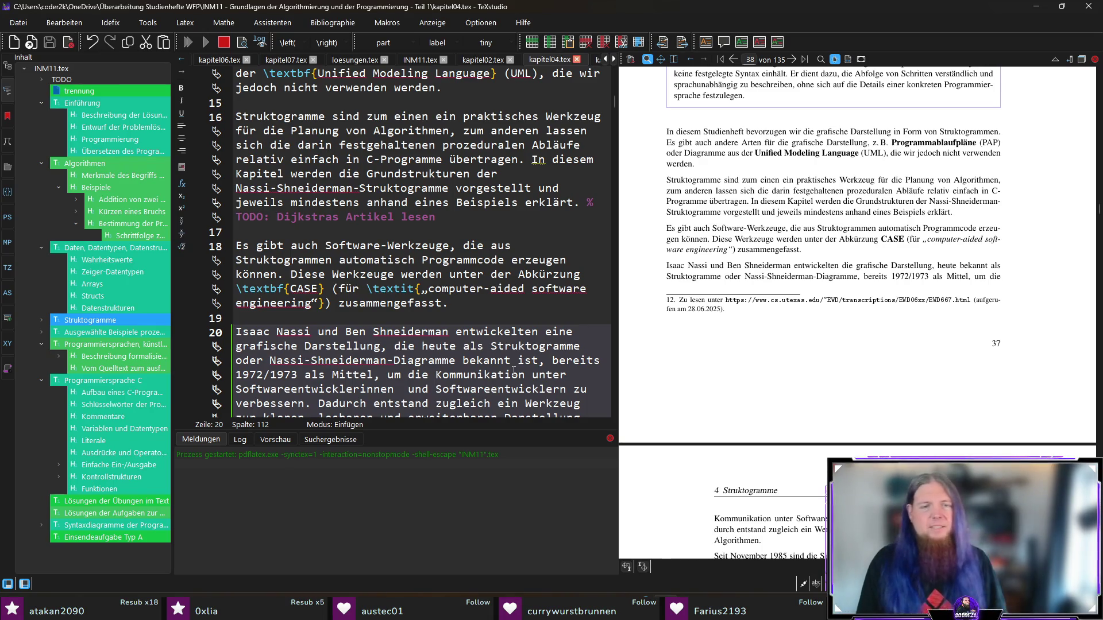
click(520, 364)
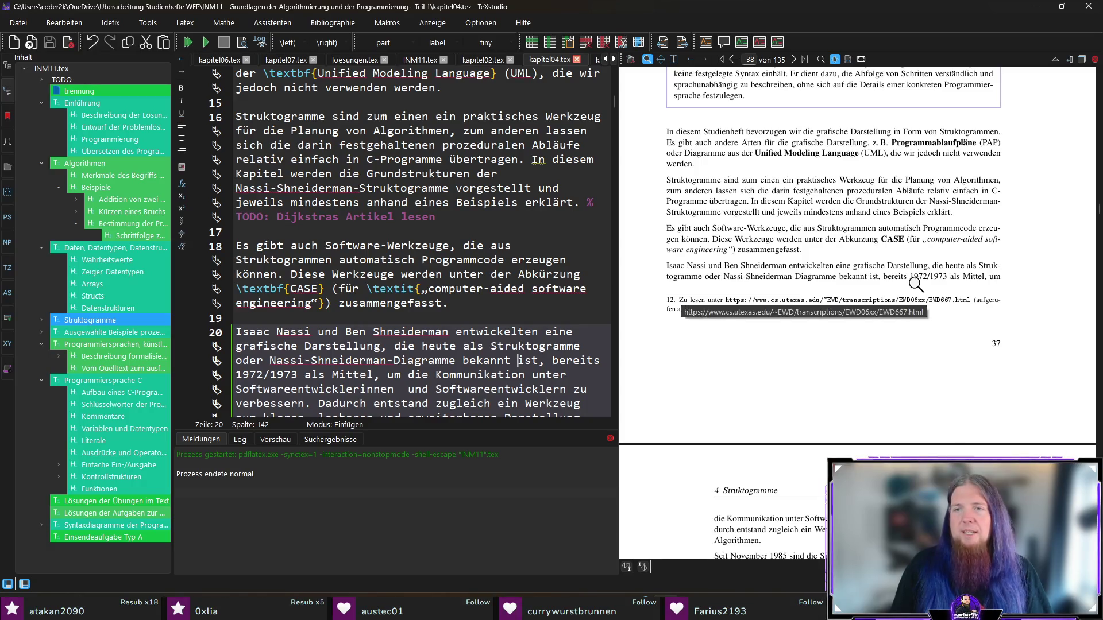
scroll(1026, 337, down, 3)
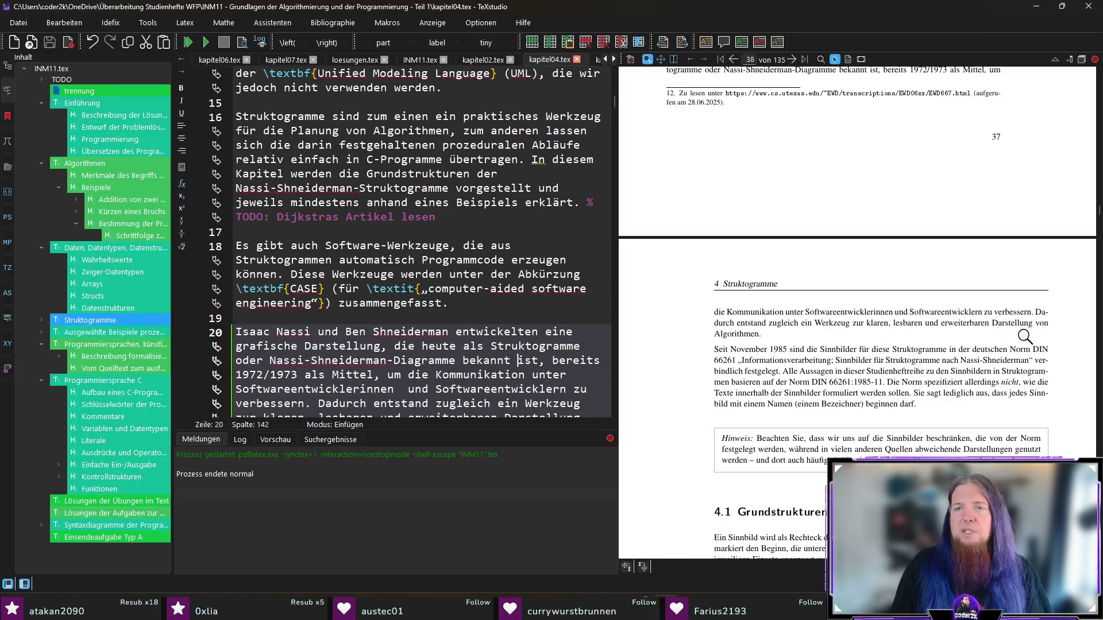
- In the DIN paragraph source, replace ' Norm' after 'Die' with 'se' to read 'Diese spezifiziert allerdings'
scroll(1058, 372, down, 2)
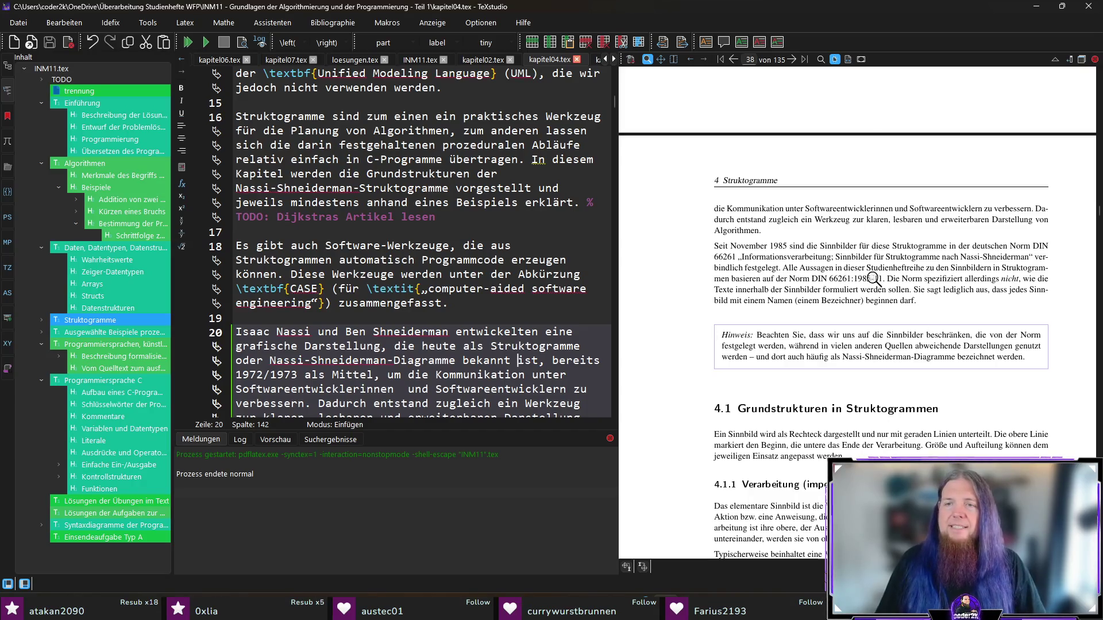
ctrl+click(894, 279)
drag(457, 331, 423, 331)
text(se spezifiziert allerdings)
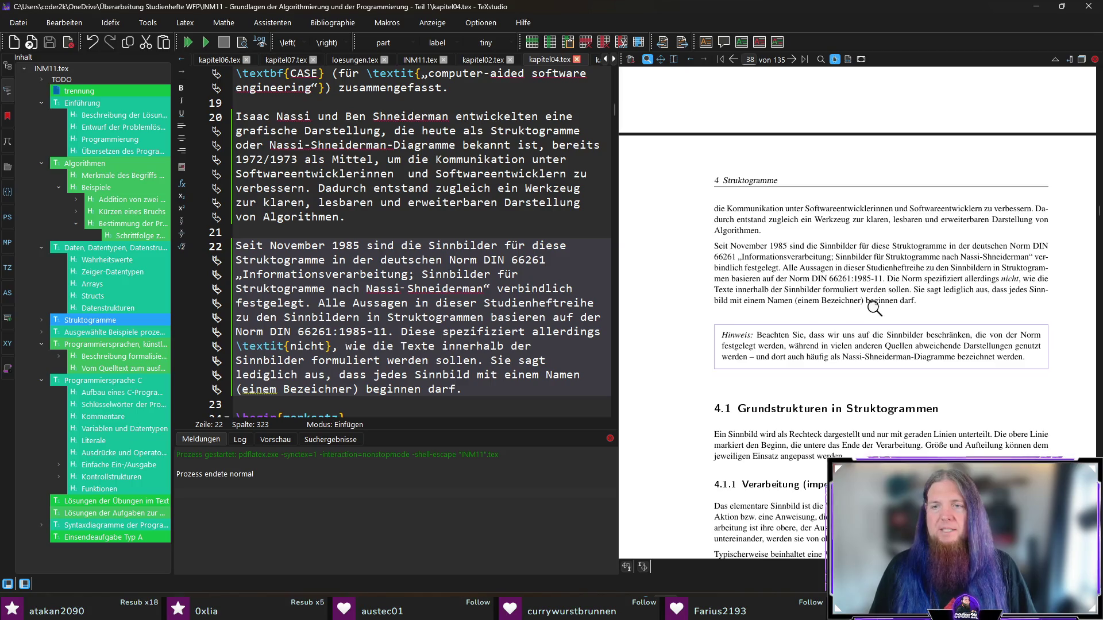
click(508, 386)
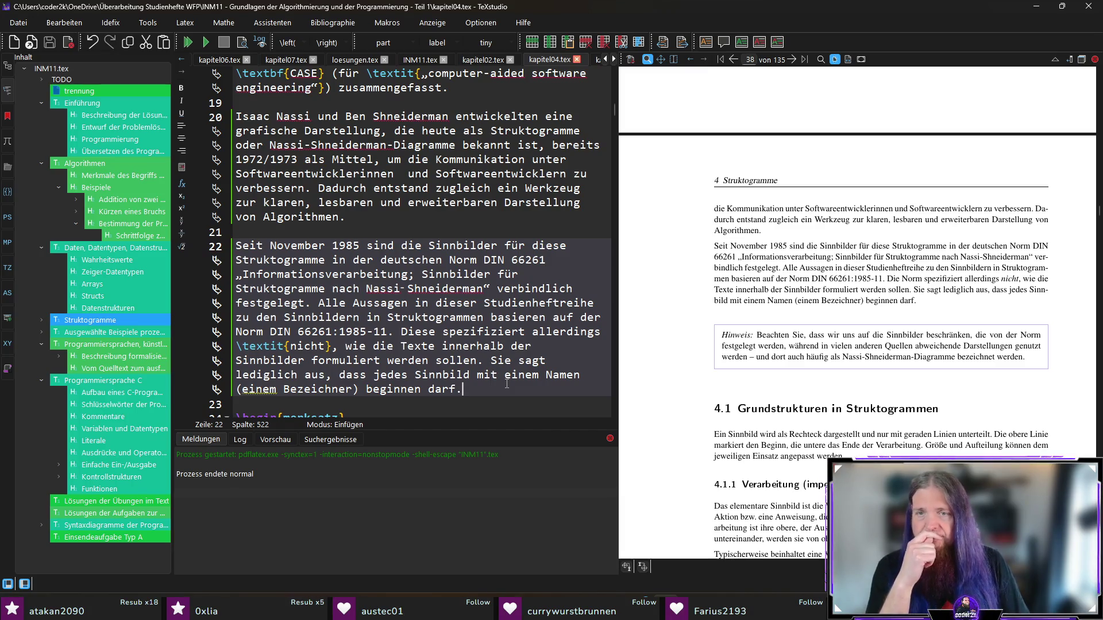
- Prepend 'Die einzelnen Bestandteile solcher Diagramme werden \textbf{Sinnbilder} genannt.' to line 22 and recompile
click(403, 247)
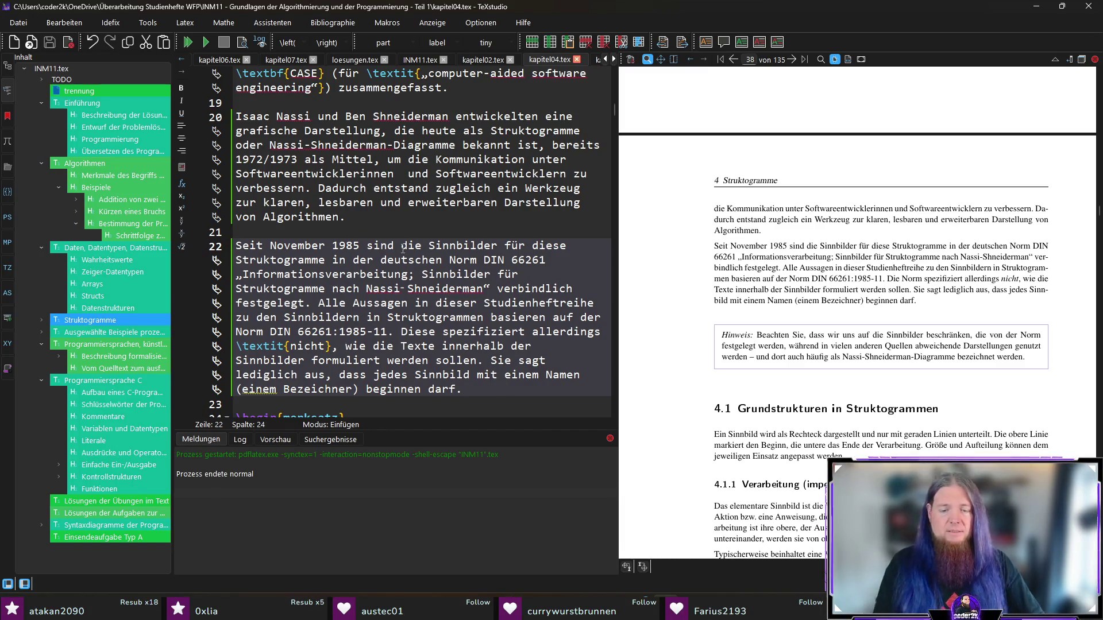
key(Home)
text(Die einz)
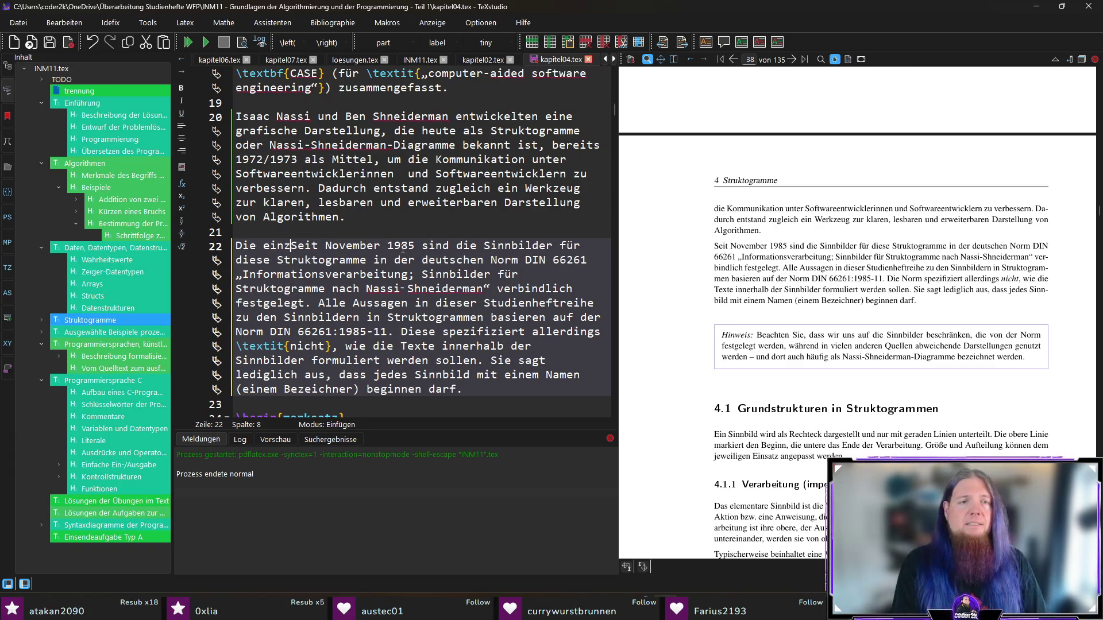
text(elnen Bestandteile)
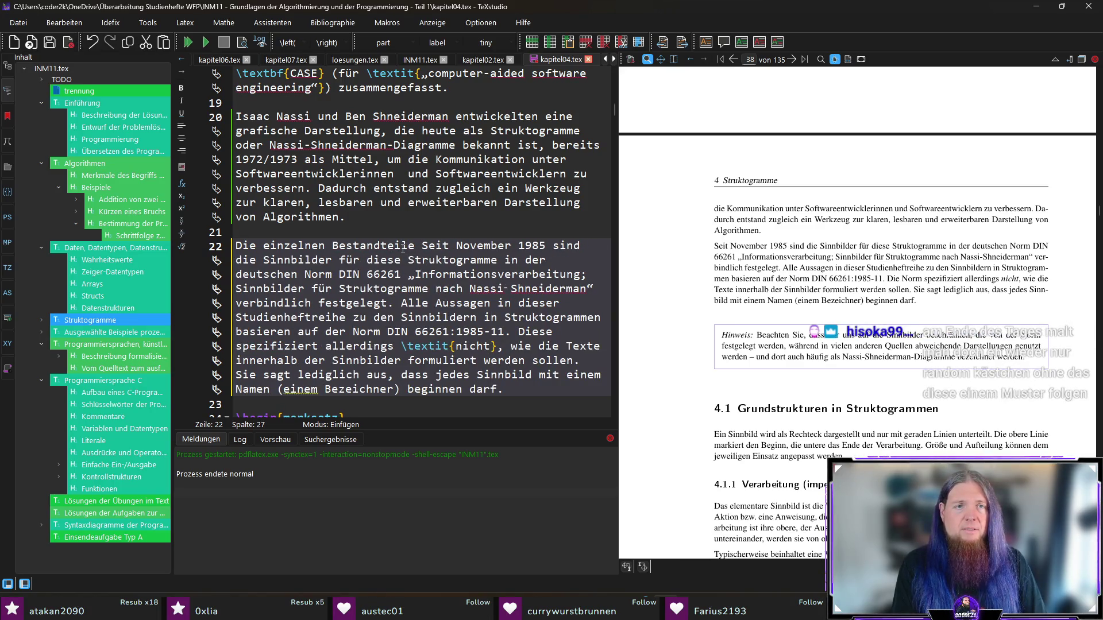
text( solcher Diagramme)
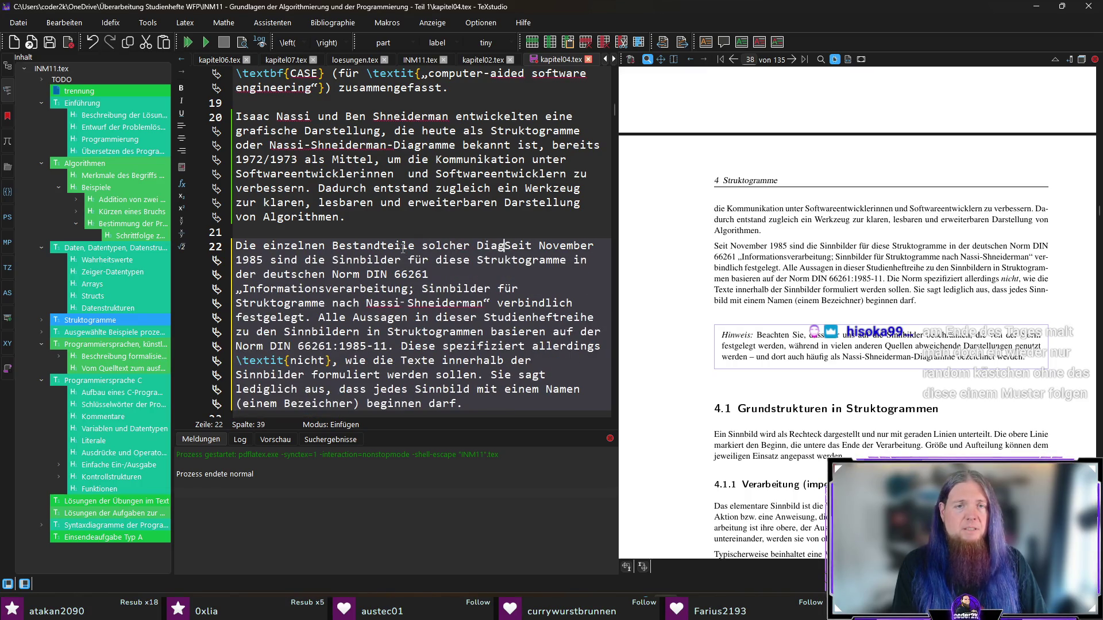
text( werden )
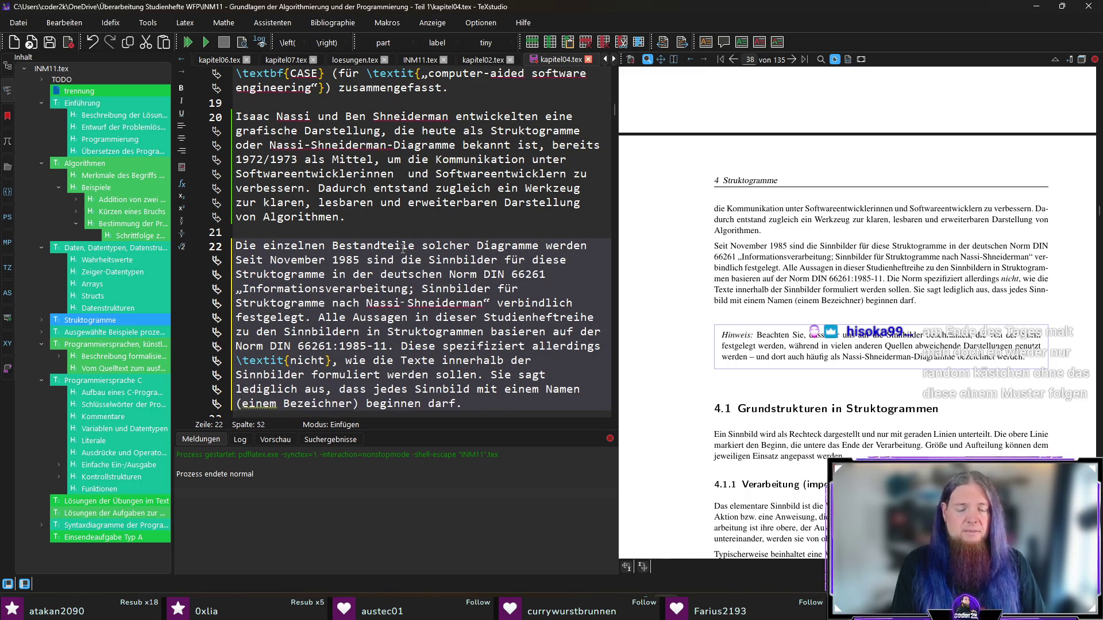
text(	extbf{Sinnbilder})
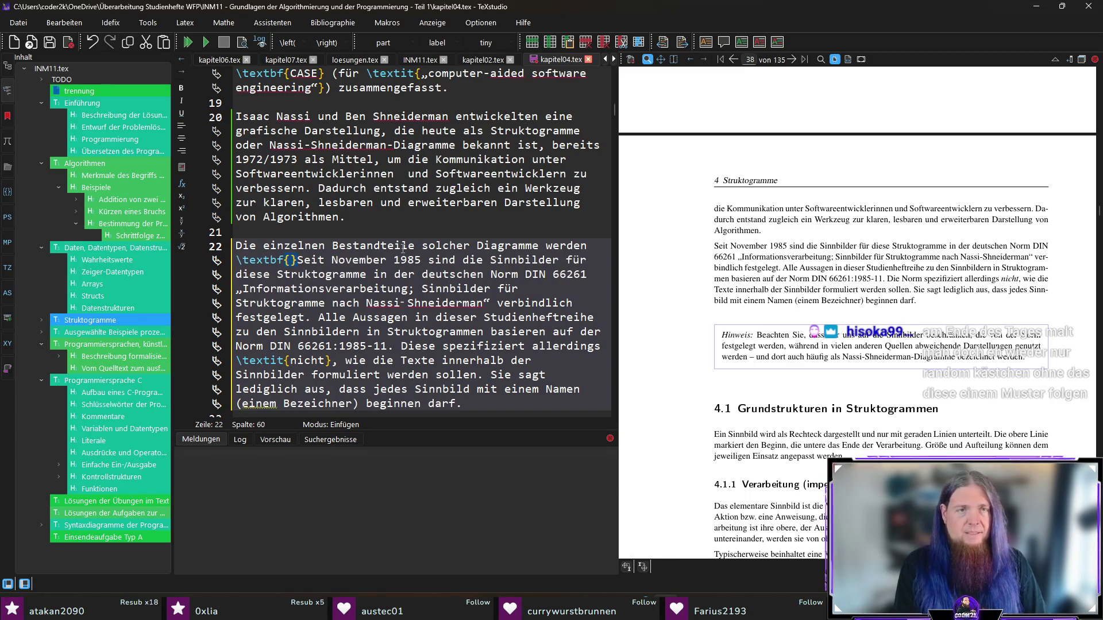
text( genannt.)
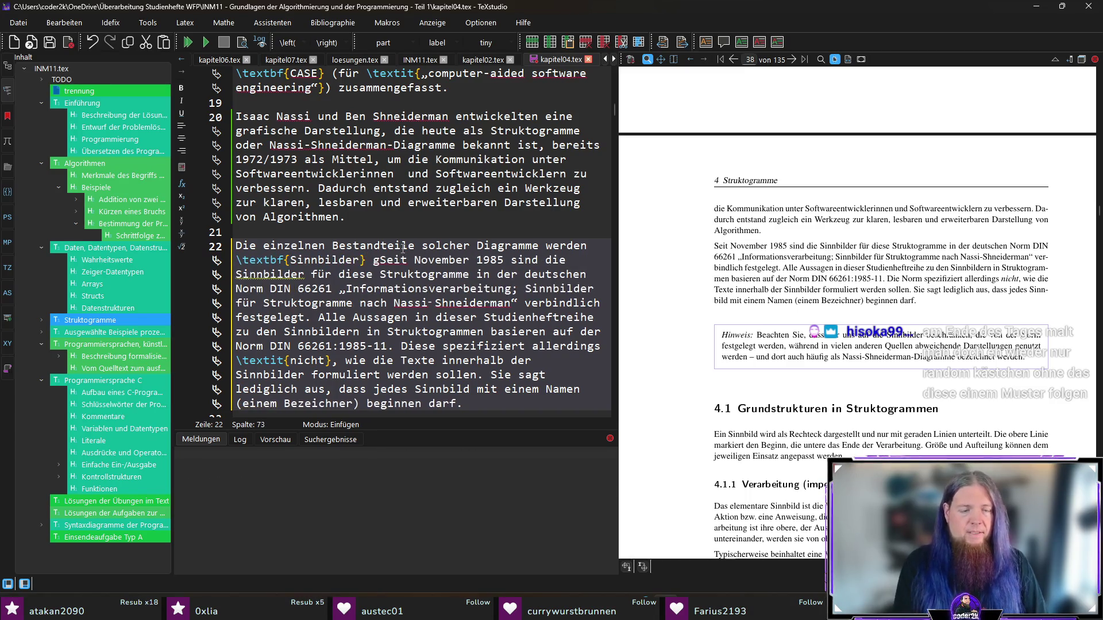
key(F5)
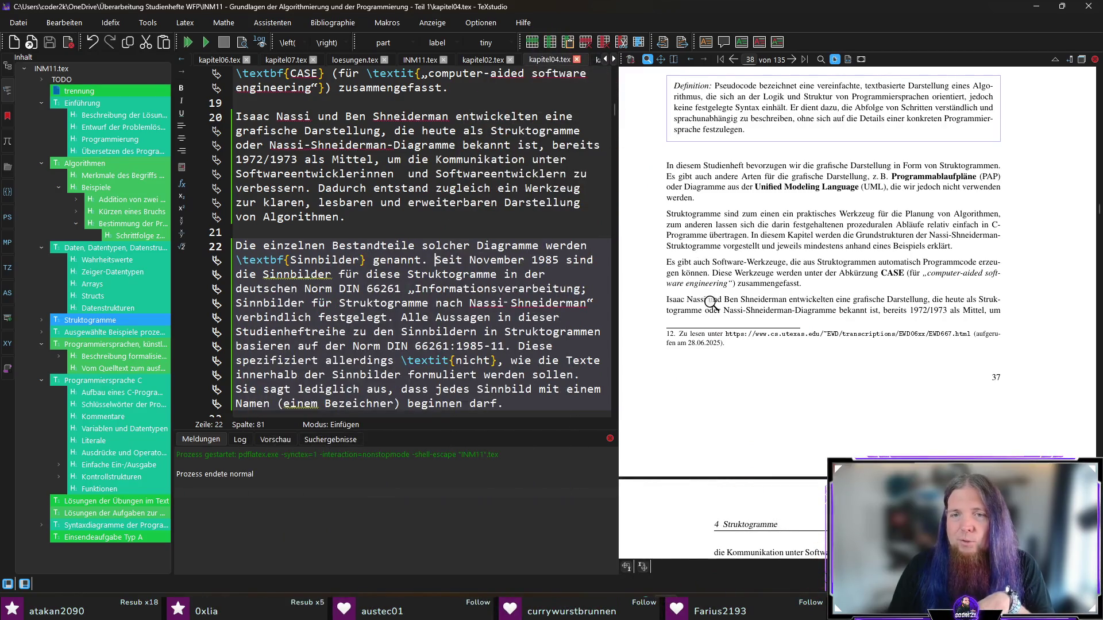
scroll(844, 275, down, 2)
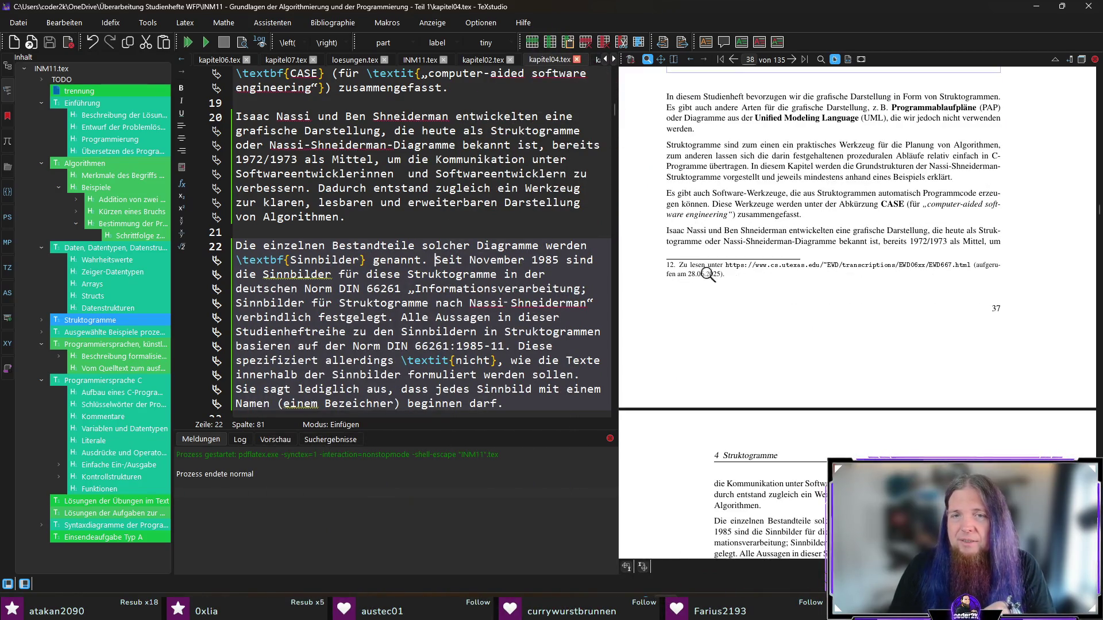
- Change 'die' after 1985 to 'diese' and delete 'für diese Struktogramme' from the sentence
scroll(827, 257, down, 8)
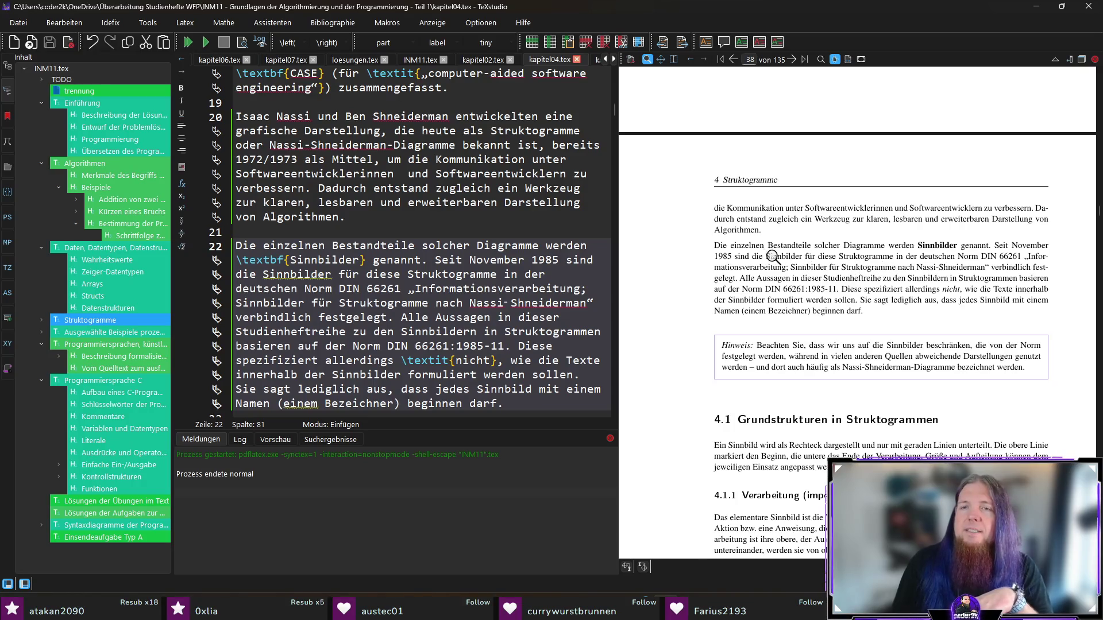
ctrl+click(753, 257)
text(diese)
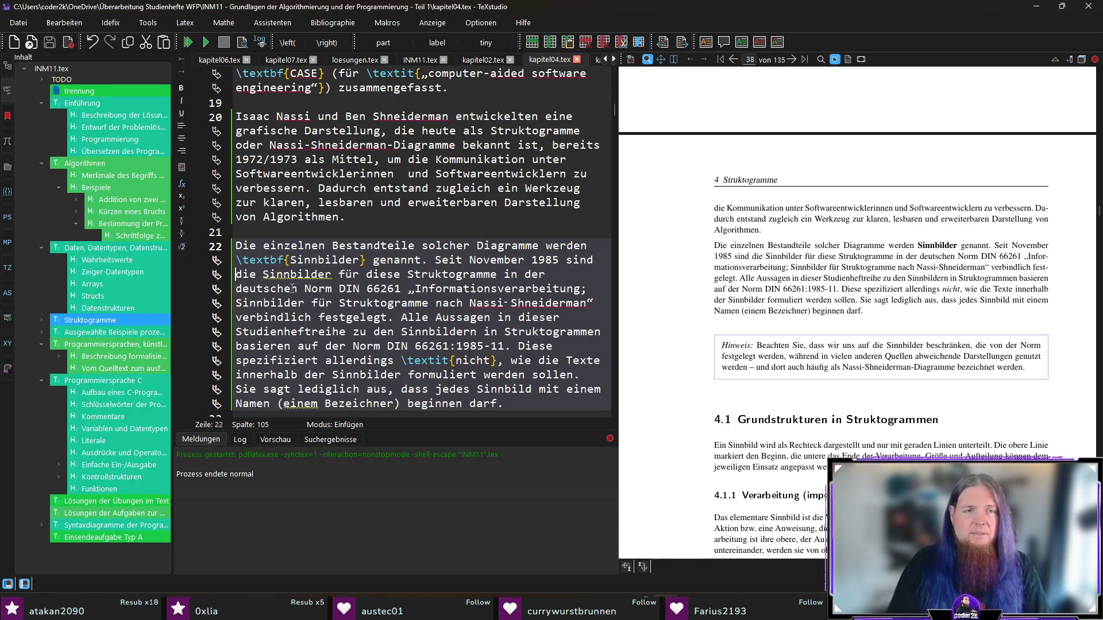
key(ctrl+shift+Right)
key(ctrl+shift+Right)
key(ctrl+shift+Right)
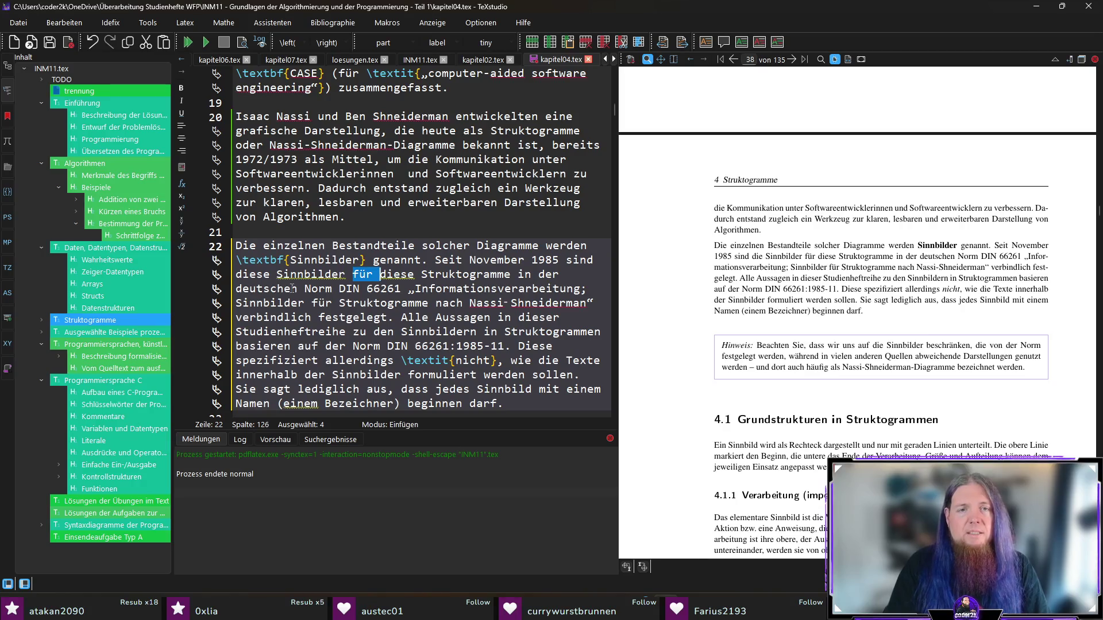
key(Delete)
- Save the chapter file and rebuild the PDF with the shortened sentence
key(ctrl+s)
key(F5)
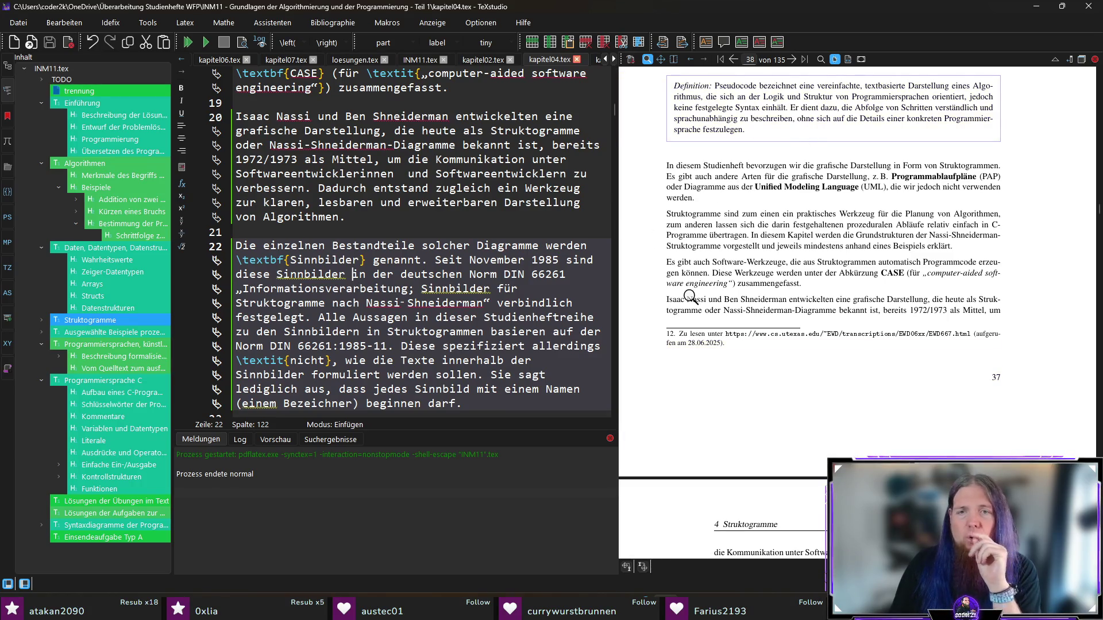
scroll(848, 342, down, 5)
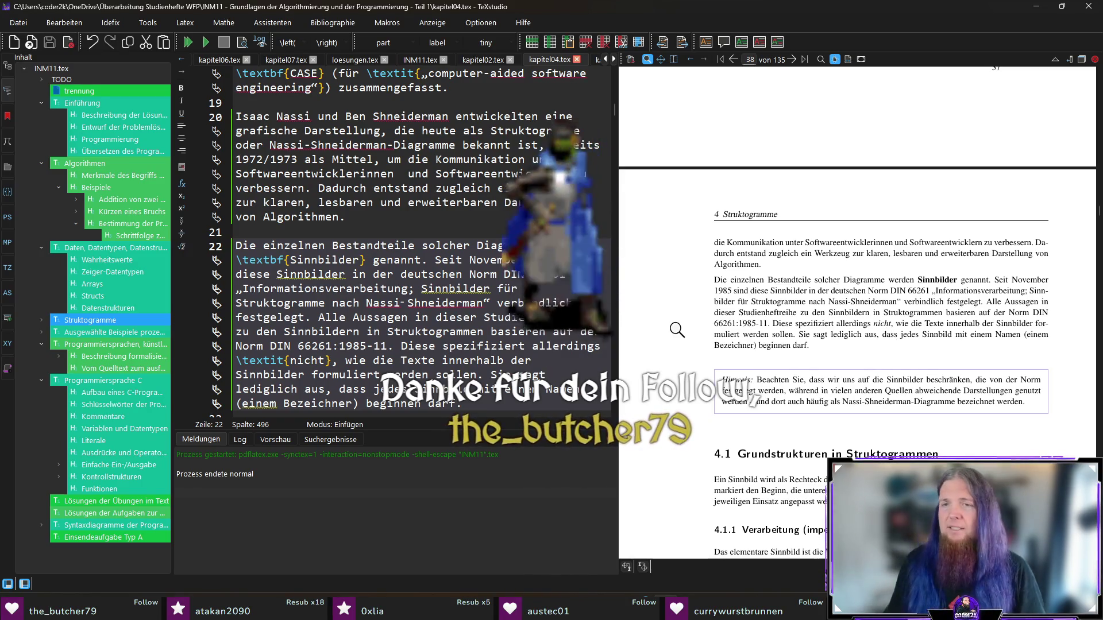
scroll(659, 332, down, 1)
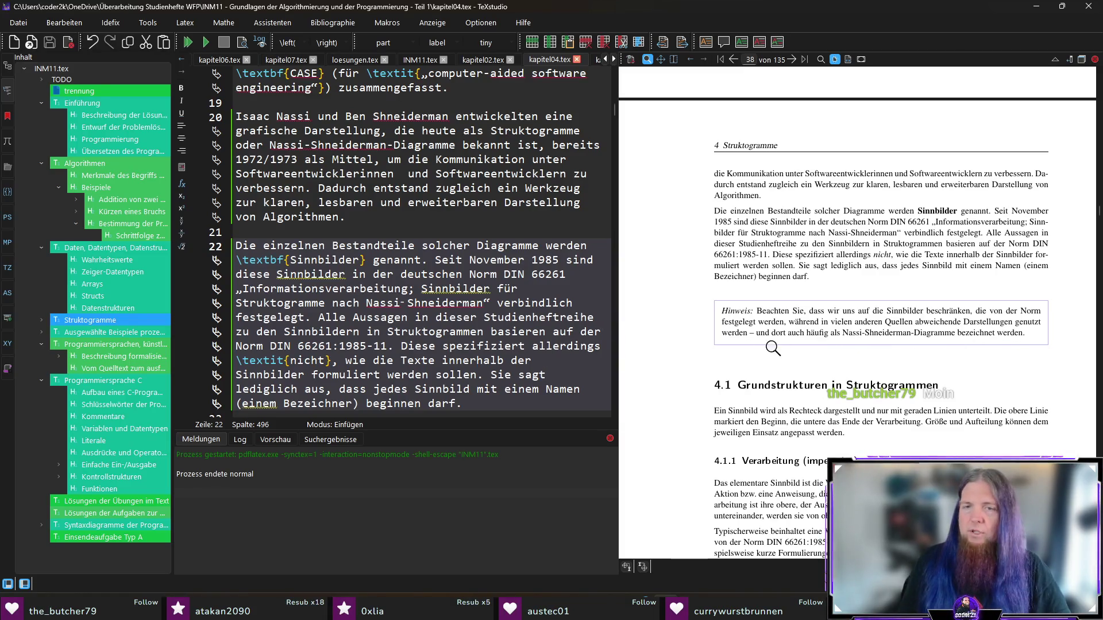
scroll(690, 362, down, 2)
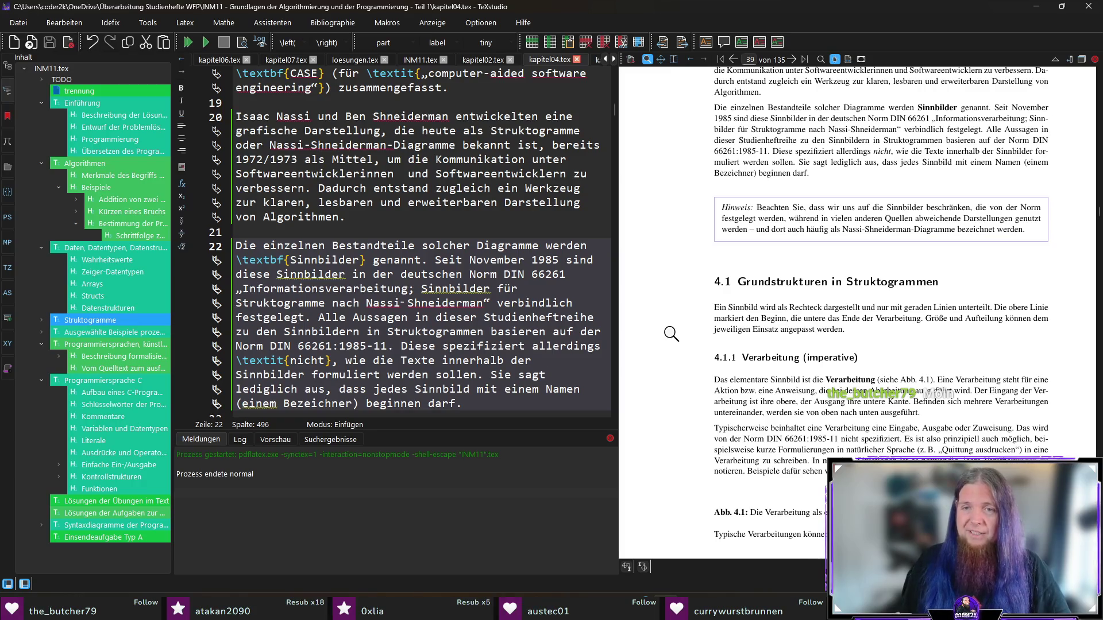
scroll(667, 328, down, 1)
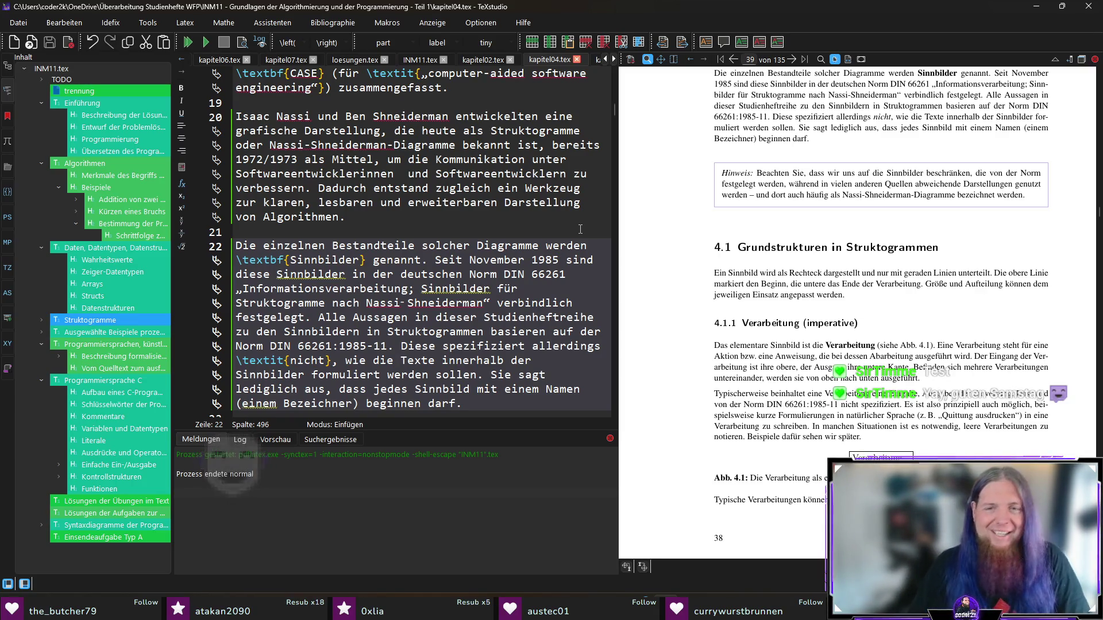
scroll(683, 256, down, 1)
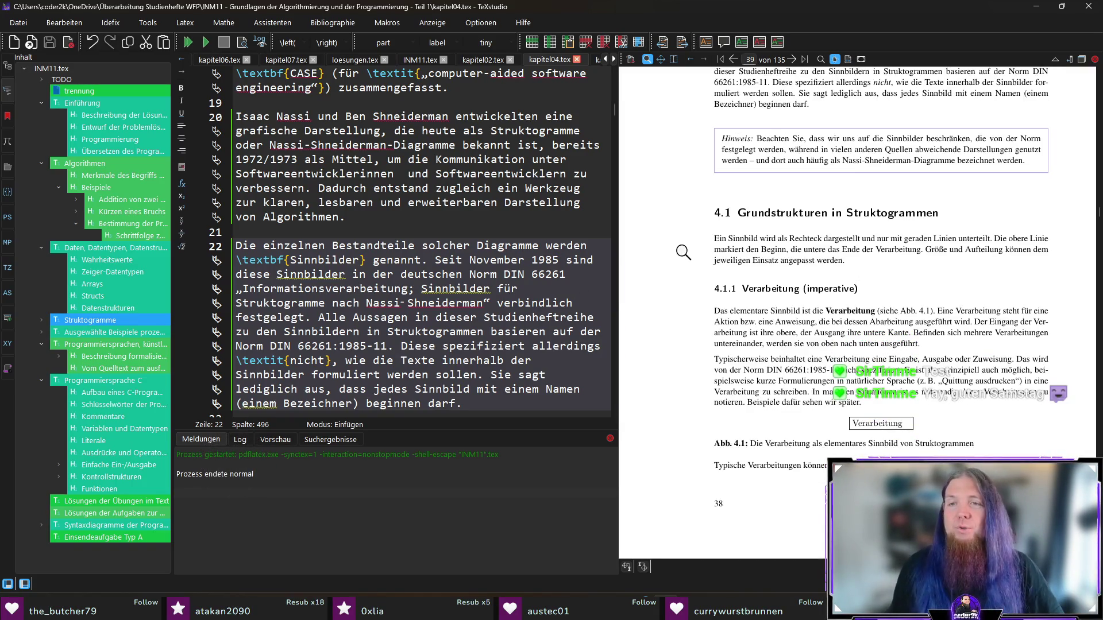
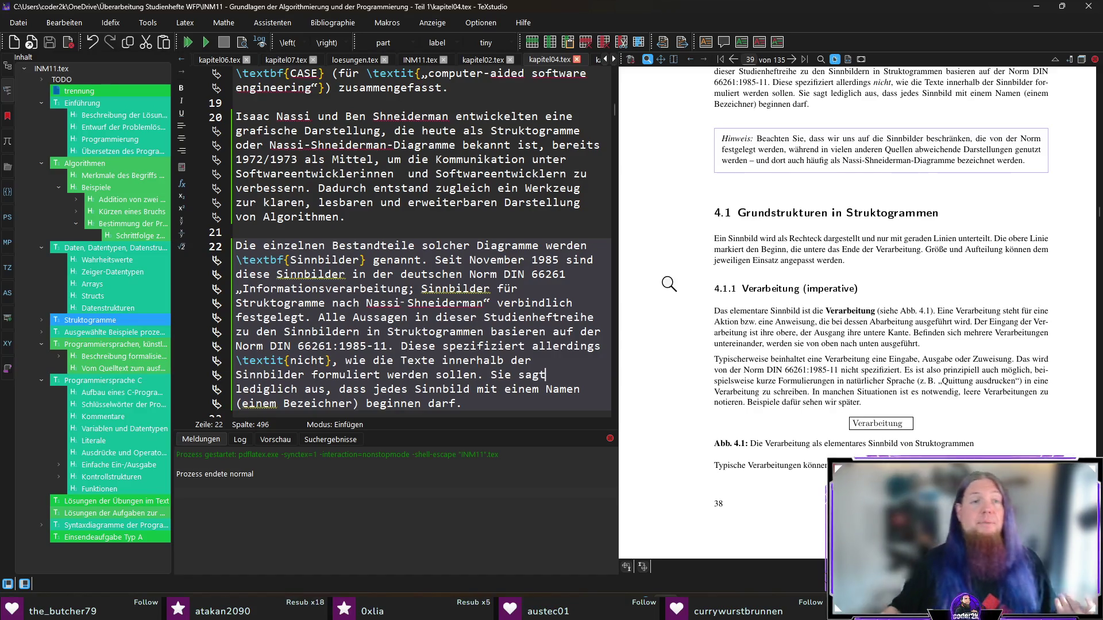
- Open section 4.1 saying each Nassi-Shneiderman symbol represents a program part called \textbf{Verarbeitung}, then recompile
ctrl+click(720, 240)
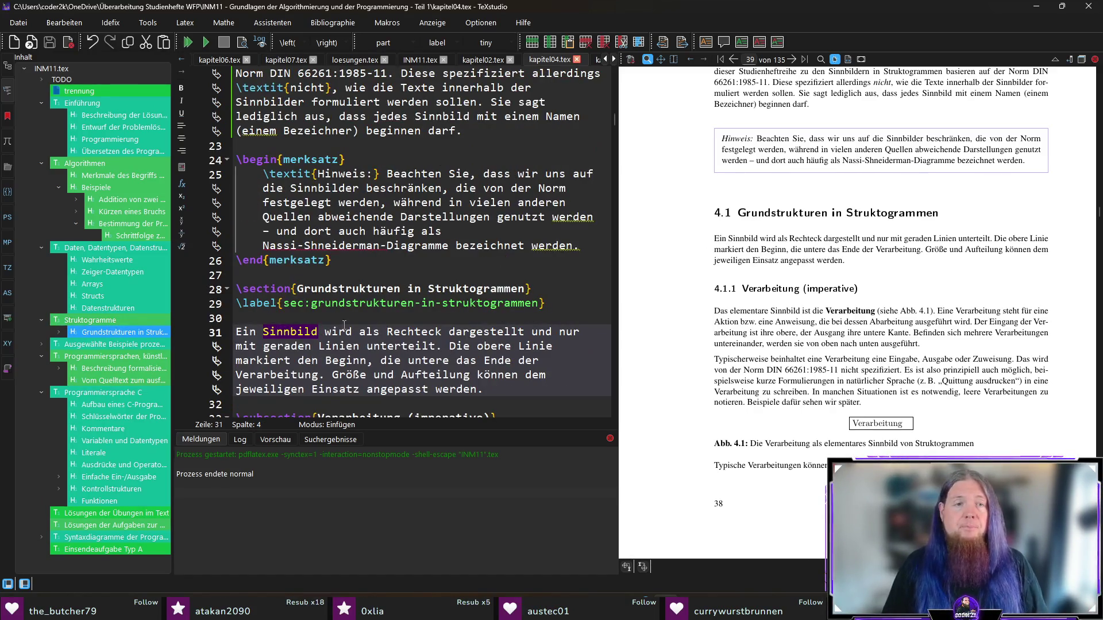
scroll(344, 326, down, 1)
key(Home)
text(Ein jedes Sinnbild eines Nassi-Shneiderman-Diagramms )
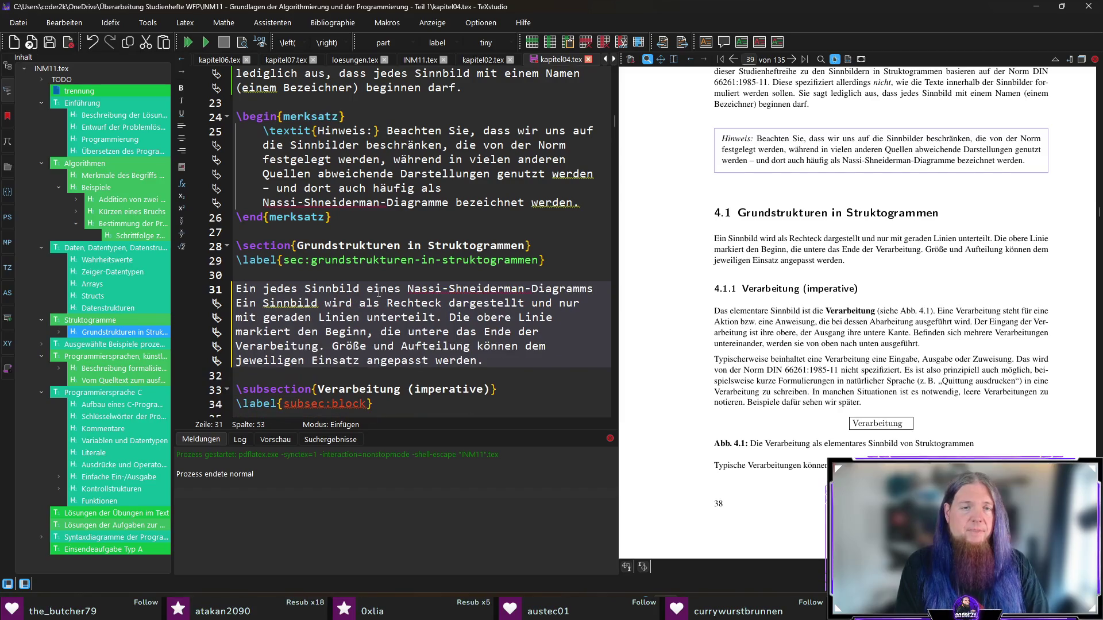
text(repräsentiert )
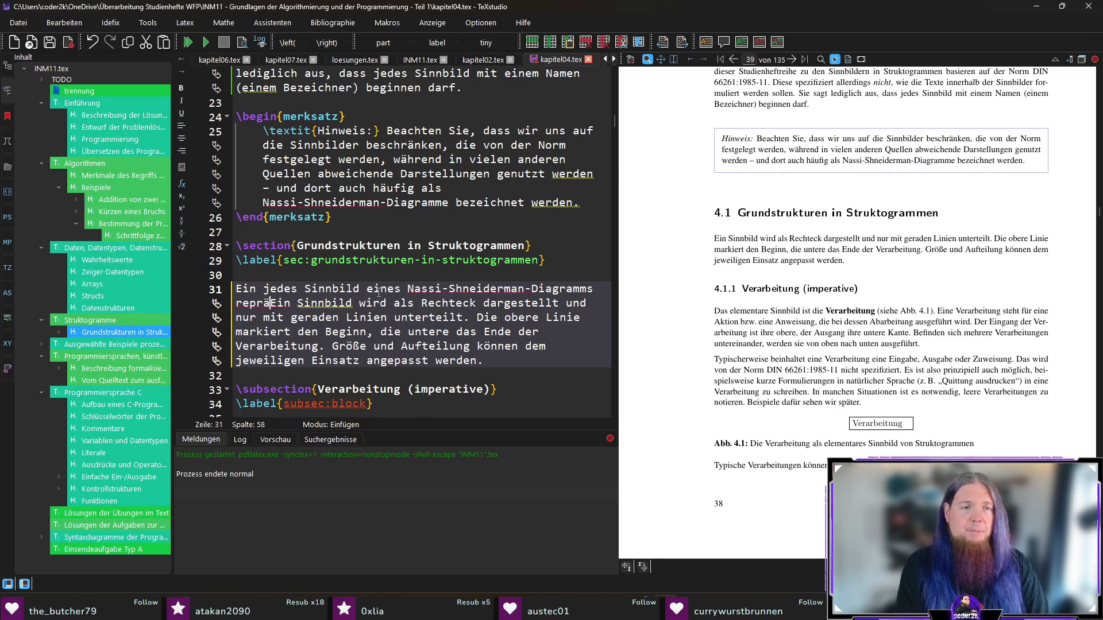
text(einen Teil e)
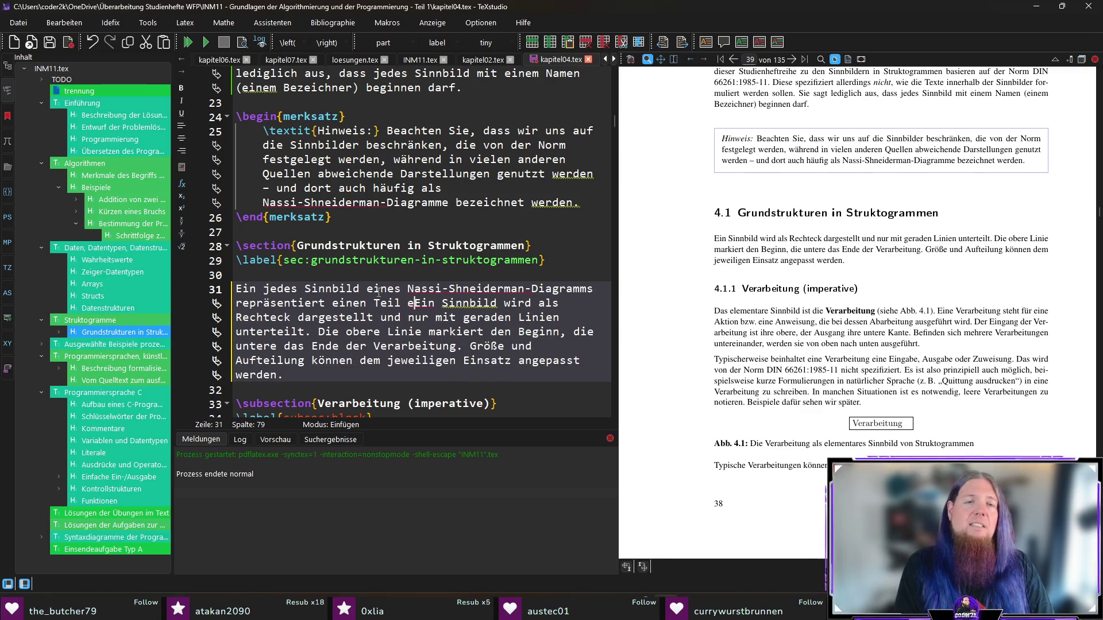
key(BackSpace)
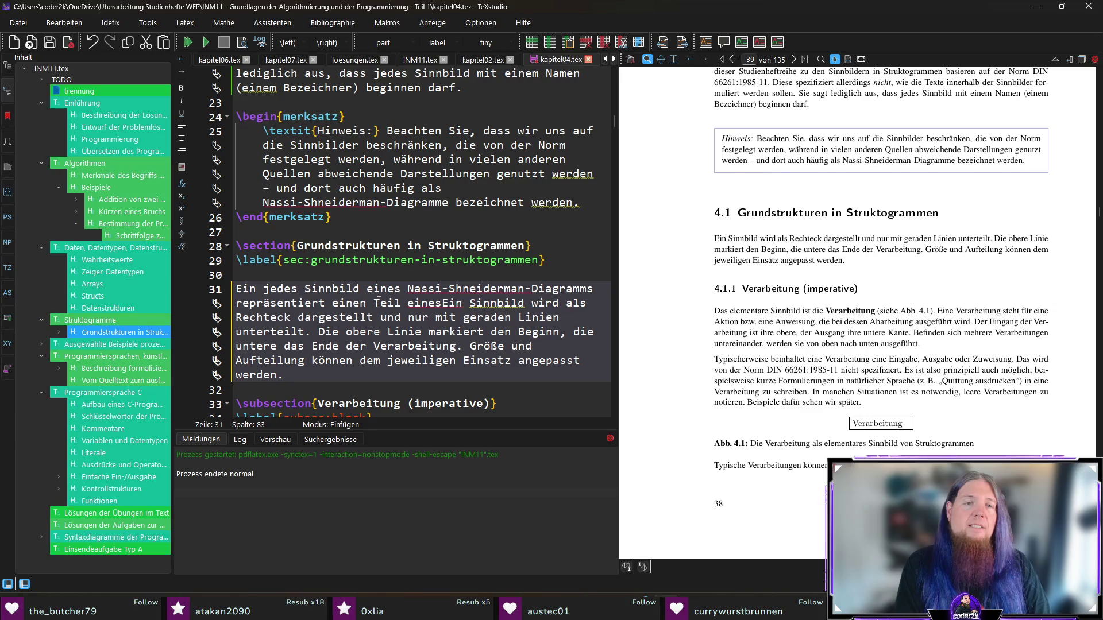
text( Programms)
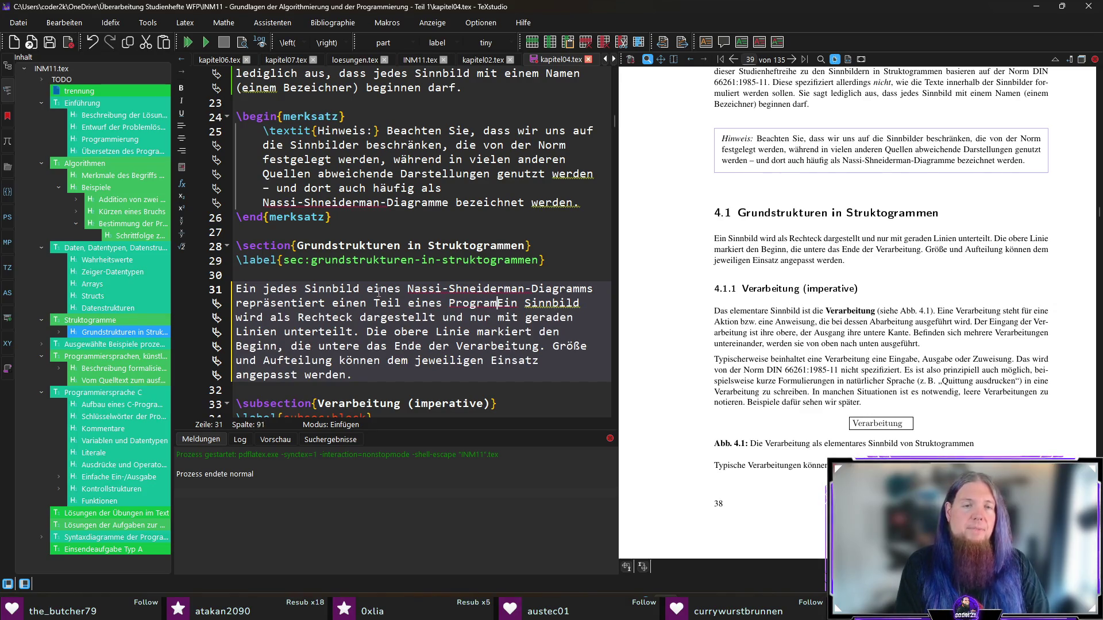
text(. Dieser Teil wi)
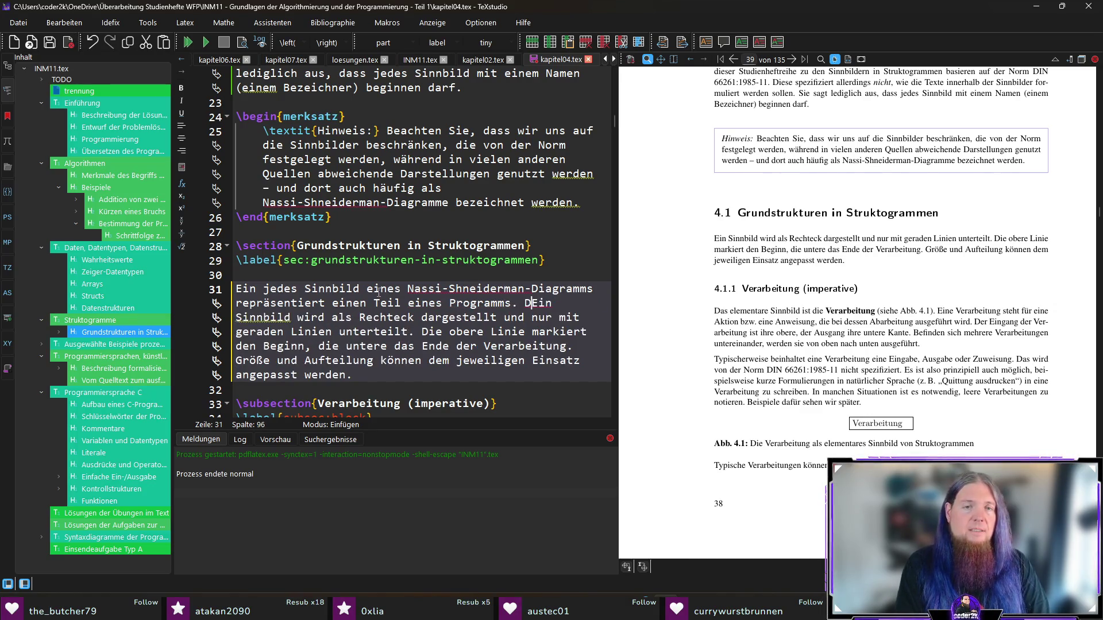
text(rd 	extbf{Verarbeitung)
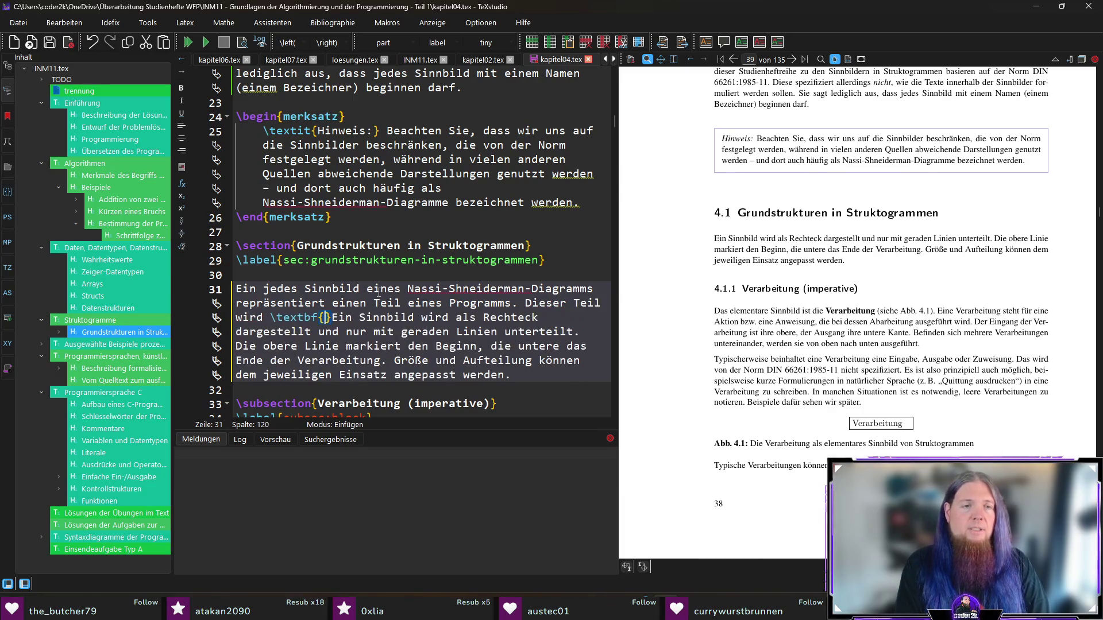
text(} genannt.)
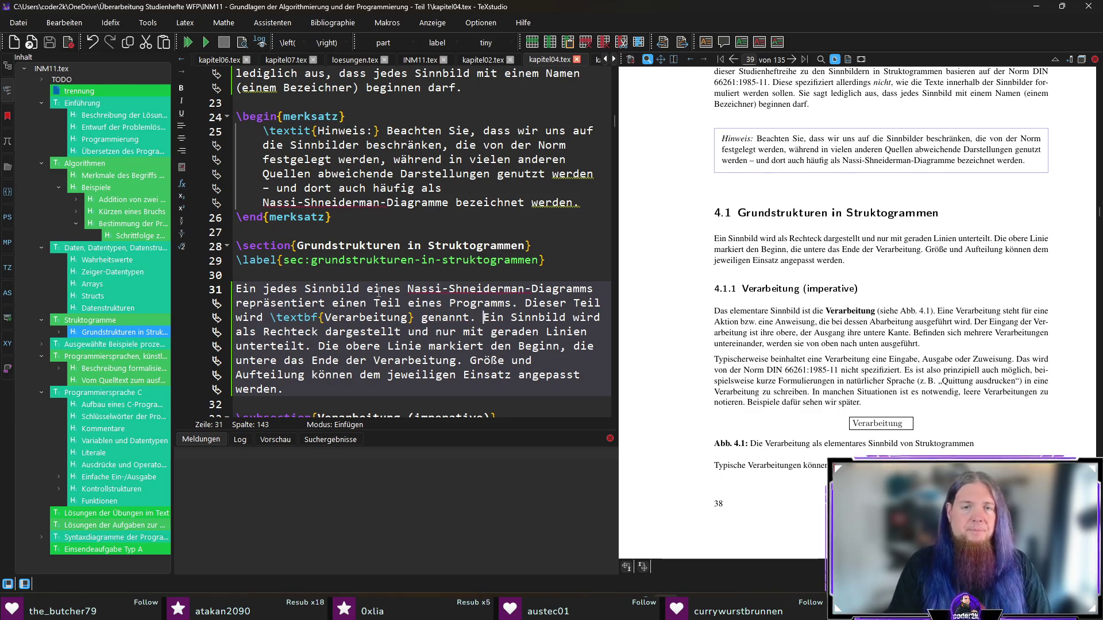
key(F5)
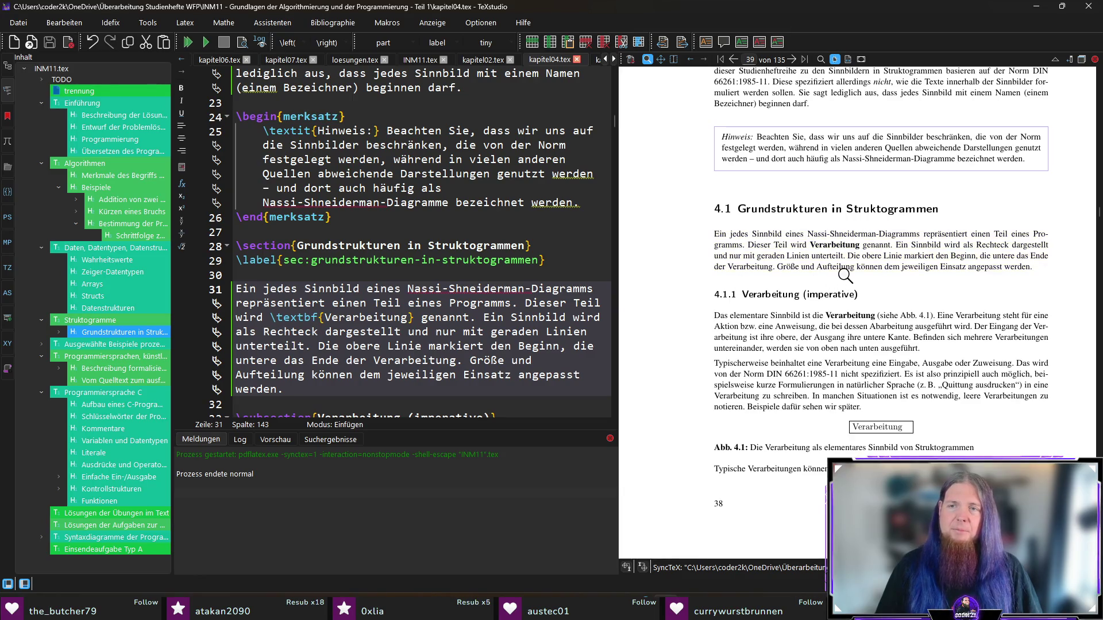
- Proofread the recompiled section 4.1 paragraph under magnification and select the 'Dieser Teil wird Verarbeitung genannt' sentence
scroll(846, 276, down, 5)
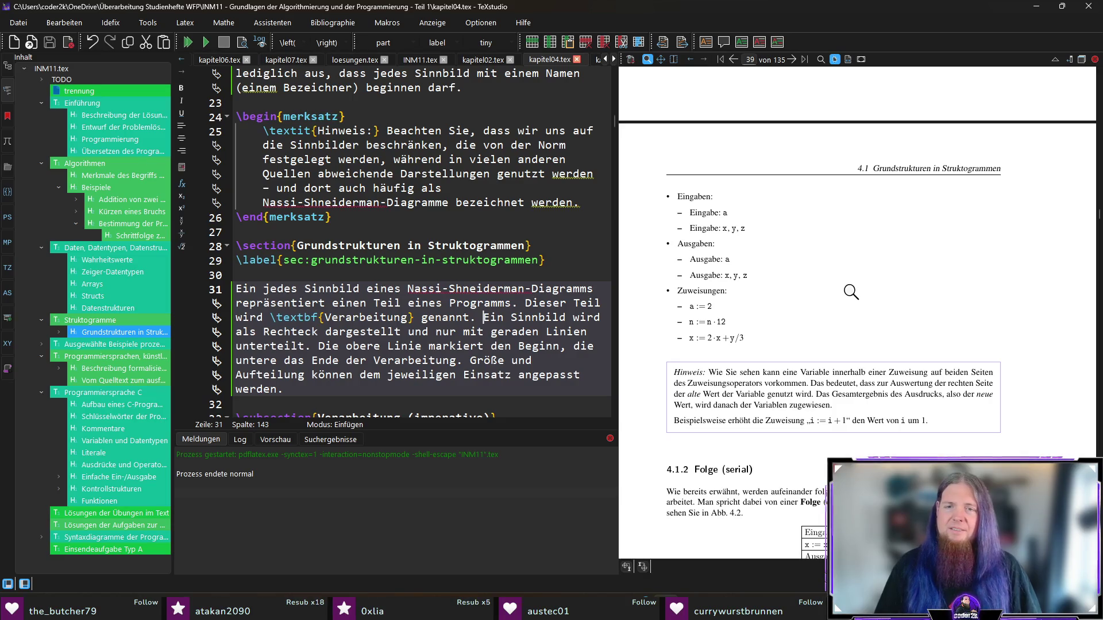
scroll(851, 292, up, 5)
click(848, 293)
mouse_move(849, 292)
mouse_down()
mouse_move(804, 294)
mouse_move(837, 295)
mouse_up()
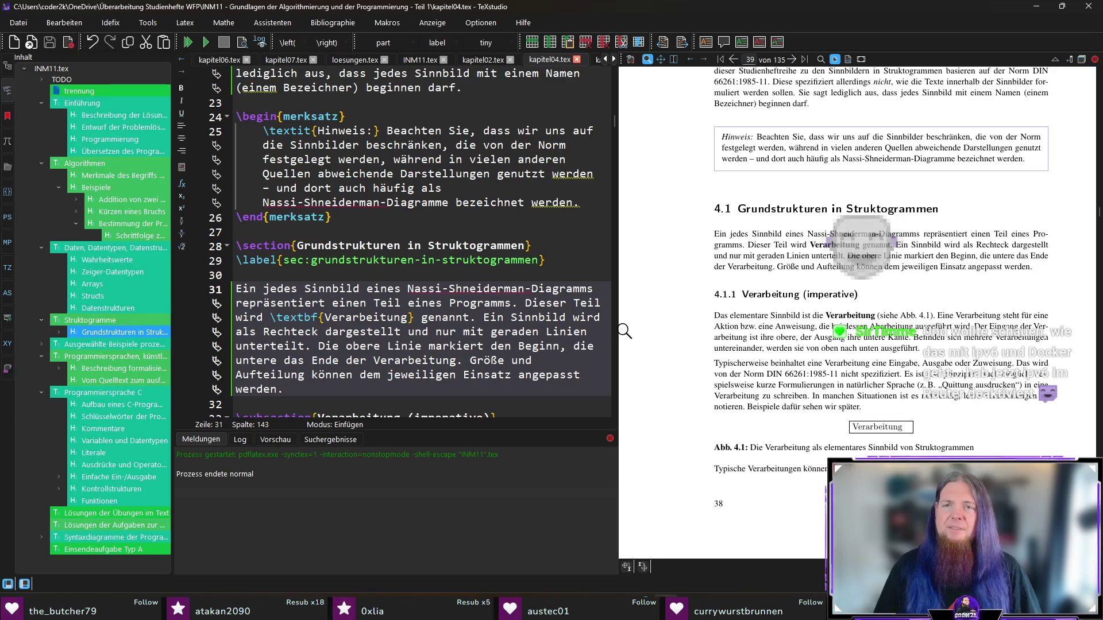
scroll(518, 258, down, 1)
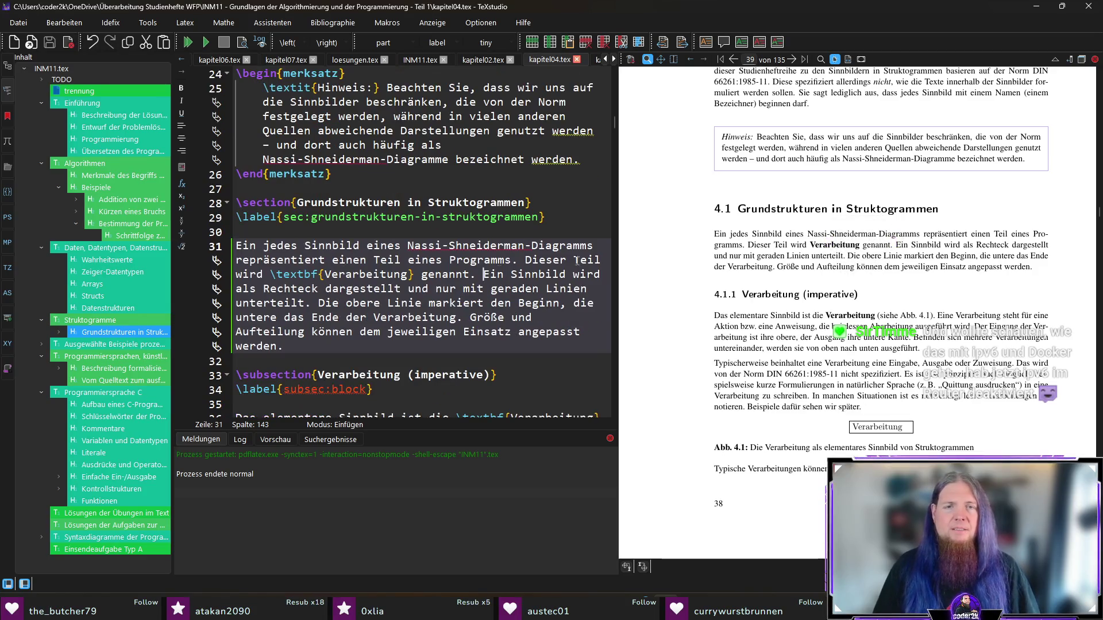
drag(524, 259, 482, 274)
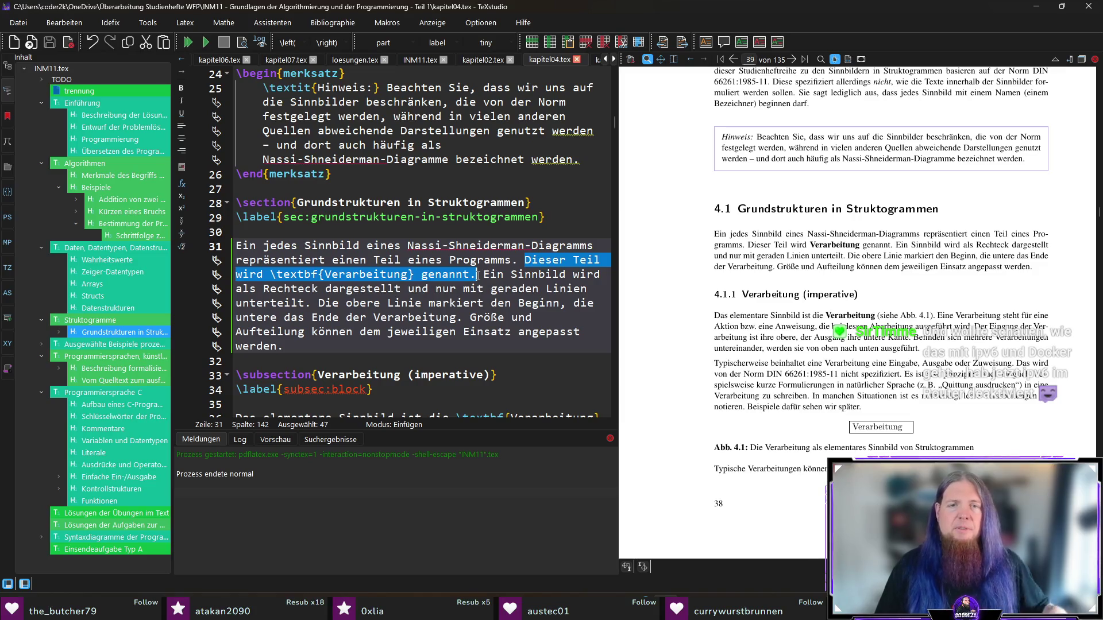
- Delete the sentence naming the symbol Verarbeitung, recompile, and check the paragraph in the magnified preview
key(Delete)
key(F5)
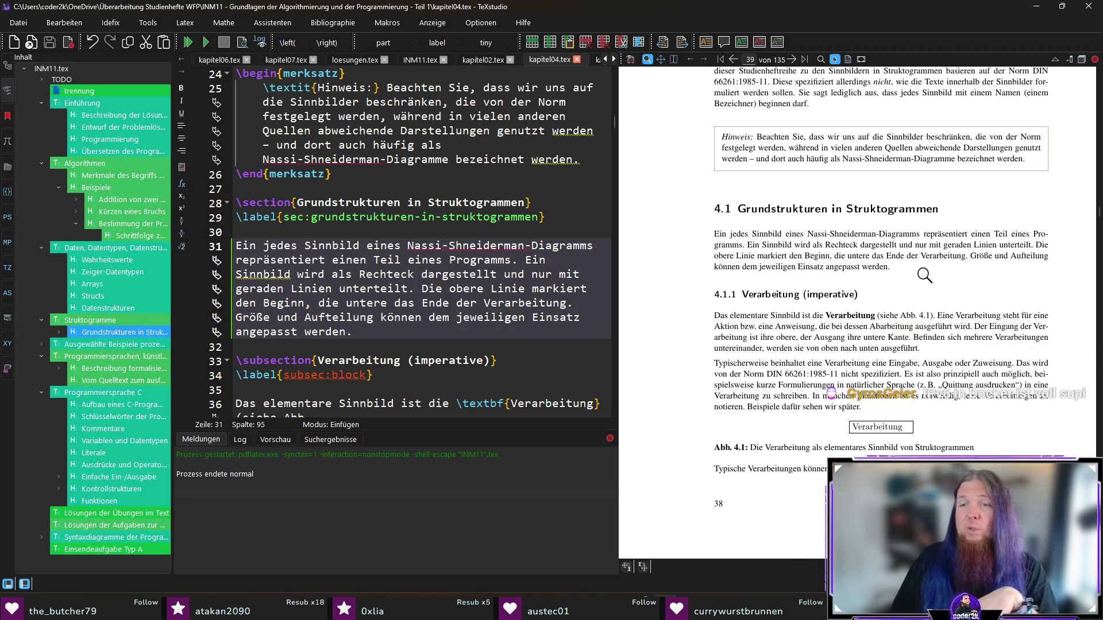
click(932, 260)
click(956, 276)
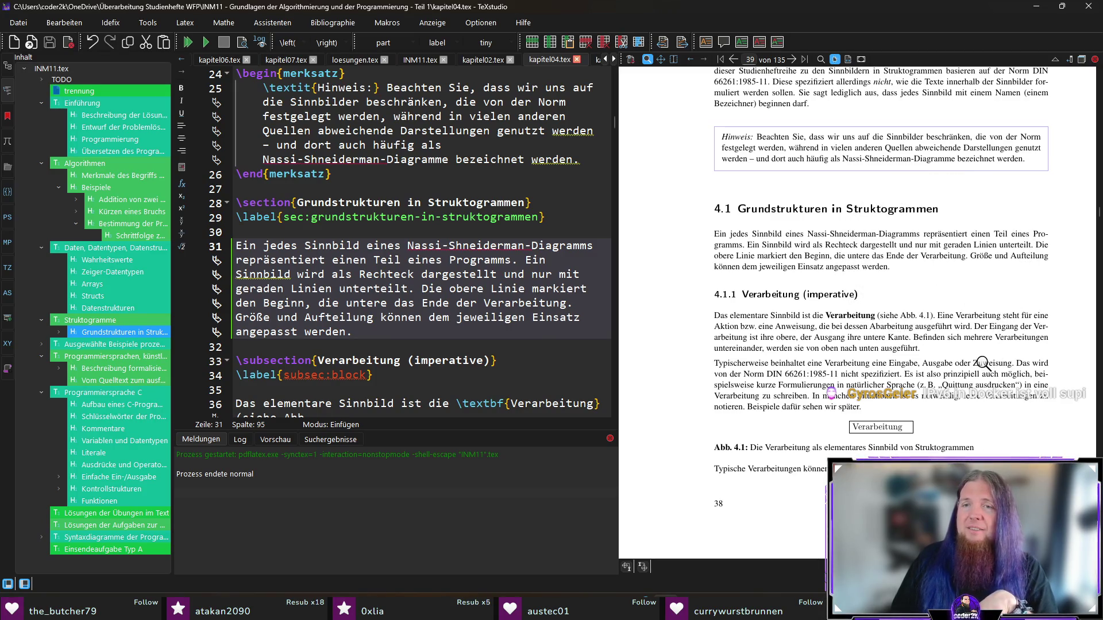
ctrl+click(1041, 244)
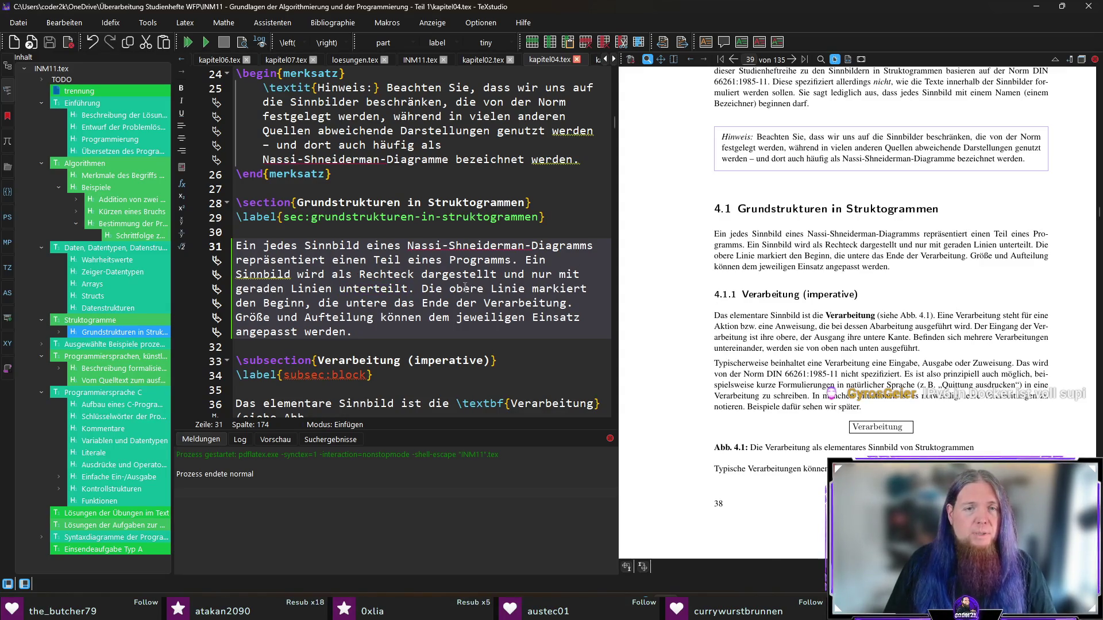
- Reword the borders sentence to 'seinen Beginn, die untere sein Ende', dropping 'der Verarbeitung'
double_click(245, 303)
text(seinen)
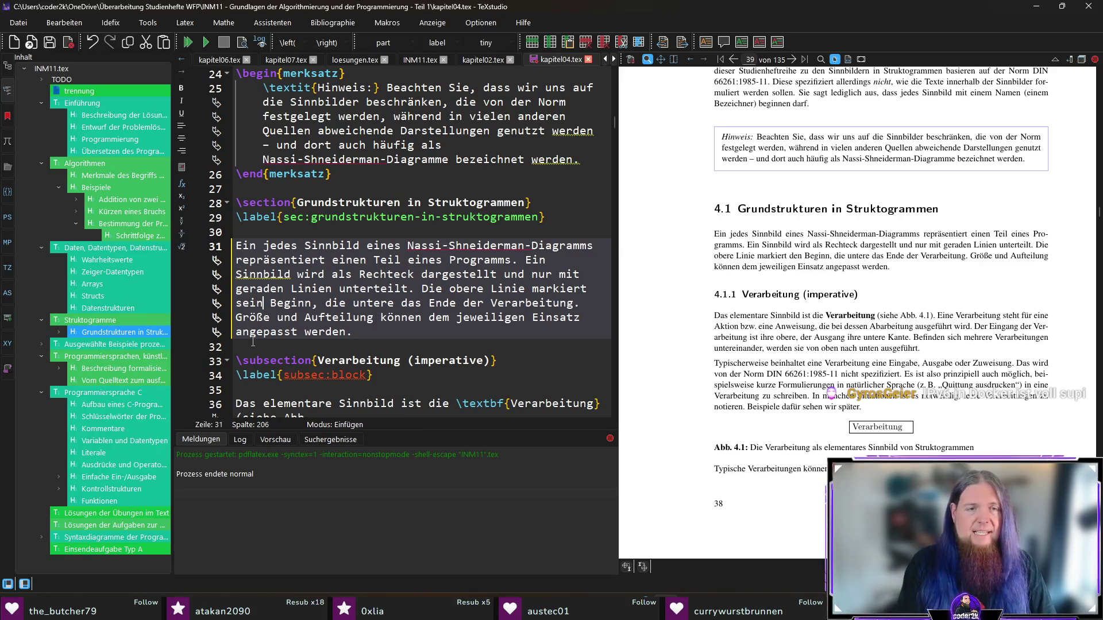
key(ctrl+Right)
key(ctrl+Right)
key(ctrl+Right)
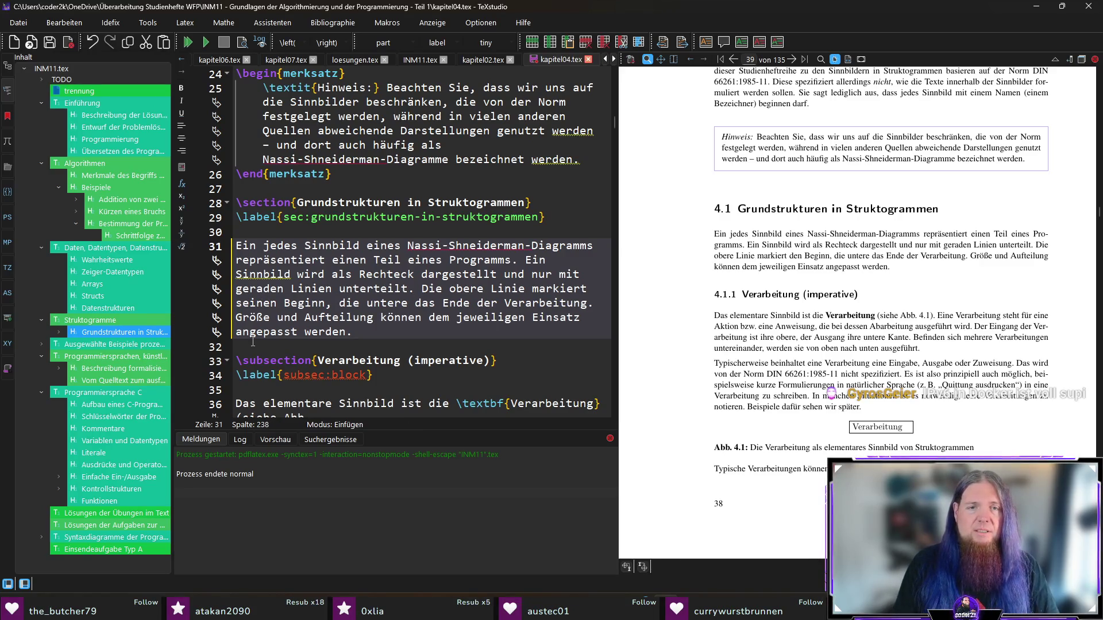
key(ctrl+Left)
key(ctrl+Left)
key(shift+Right)
key(shift+Right)
key(shift+Right)
text(sein)
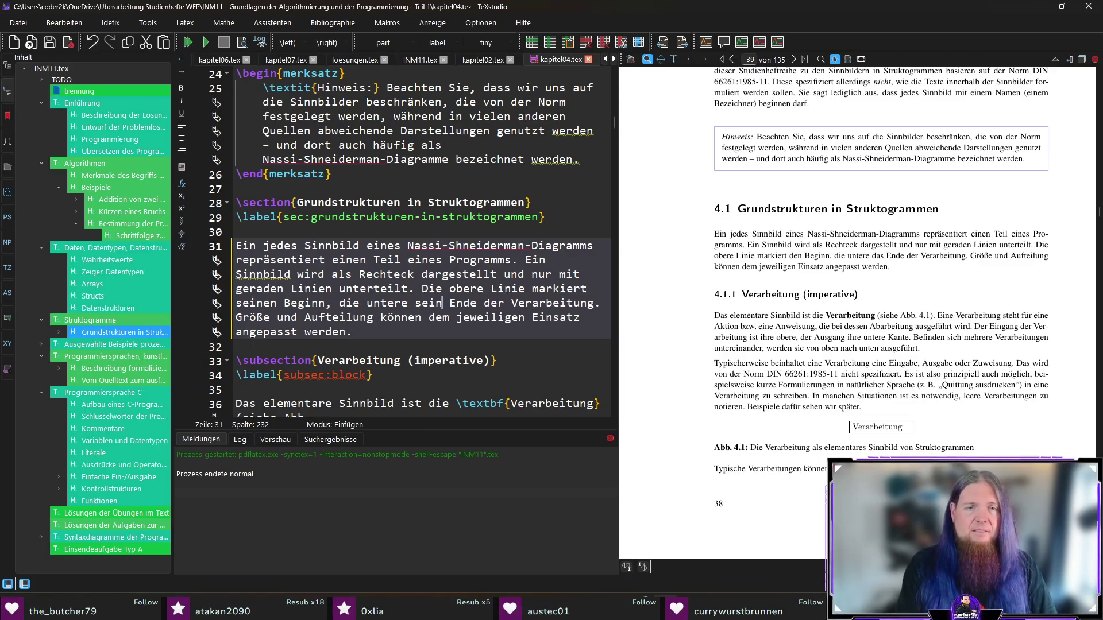
key(ctrl+shift+Right)
key(ctrl+shift+Right)
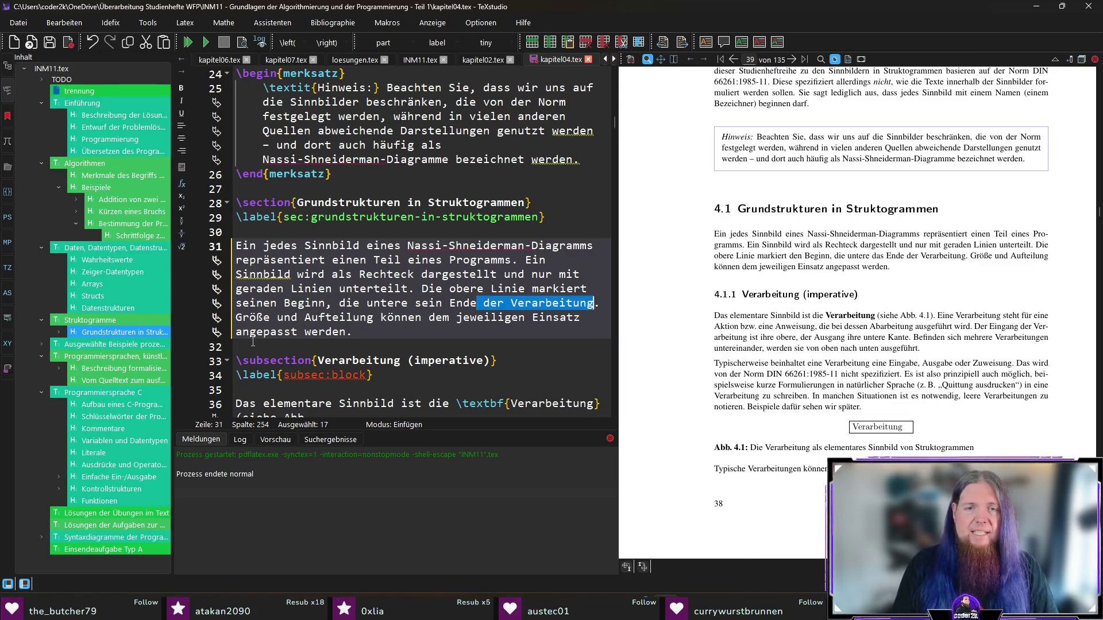
key(Delete)
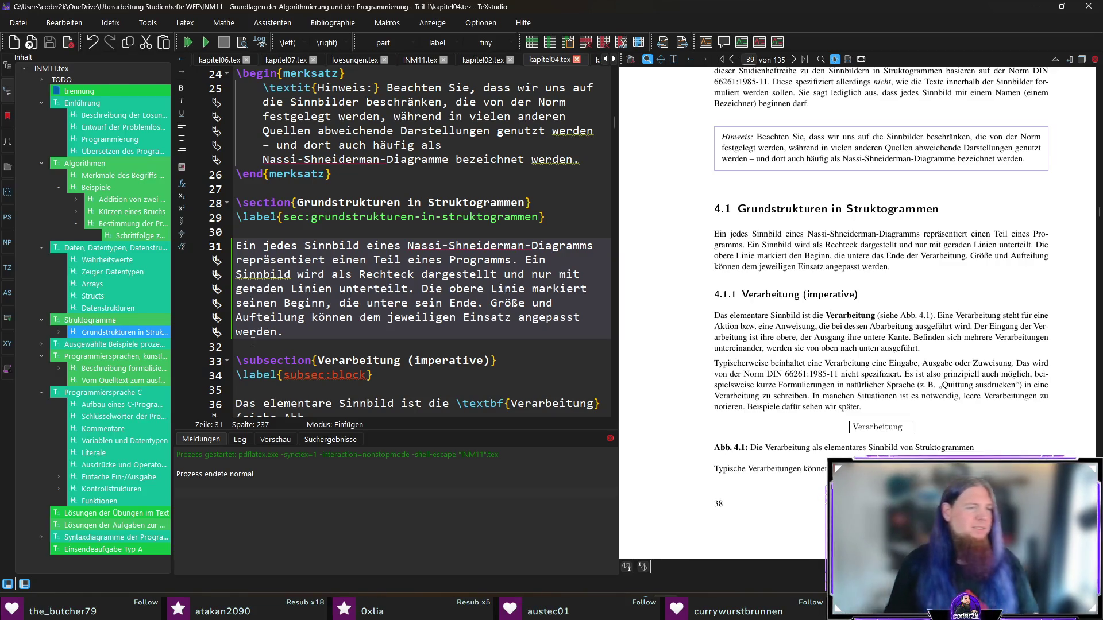
key(End)
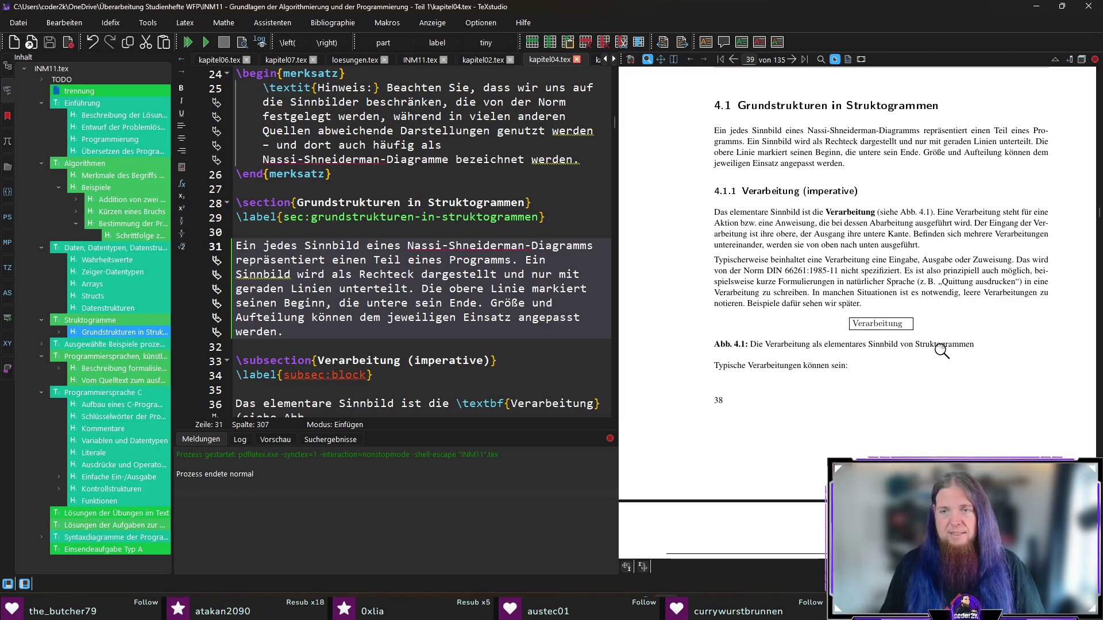
- Scroll the preview to the Zuweisungen examples and subsection 4.1.2 Folge, then jump to the list's source
scroll(745, 389, down, 10)
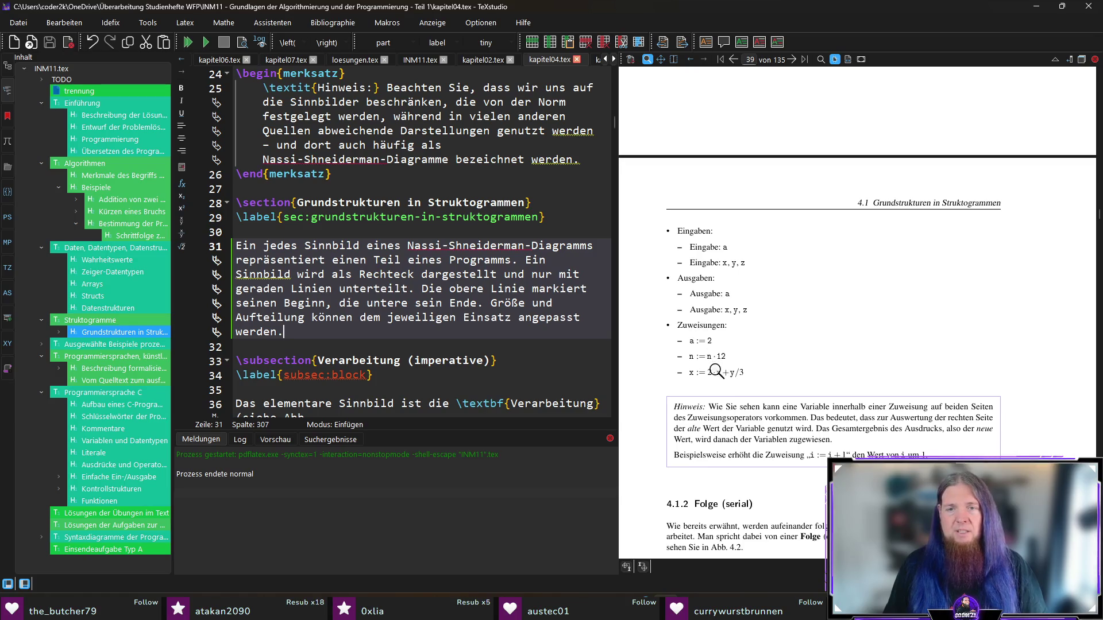
scroll(999, 276, down, 3)
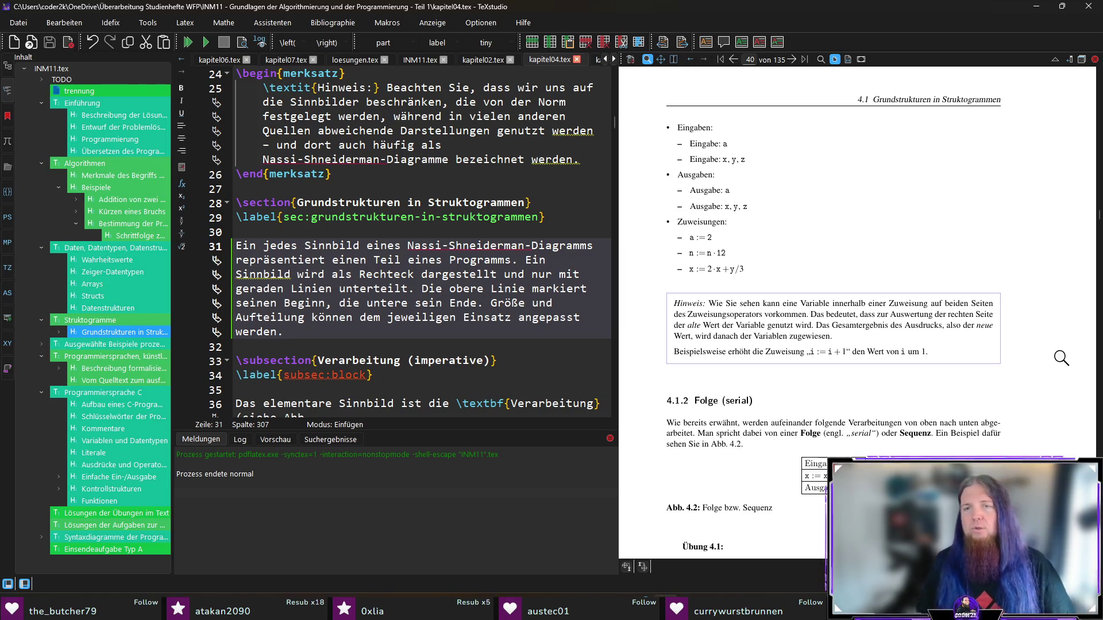
ctrl+click(689, 224)
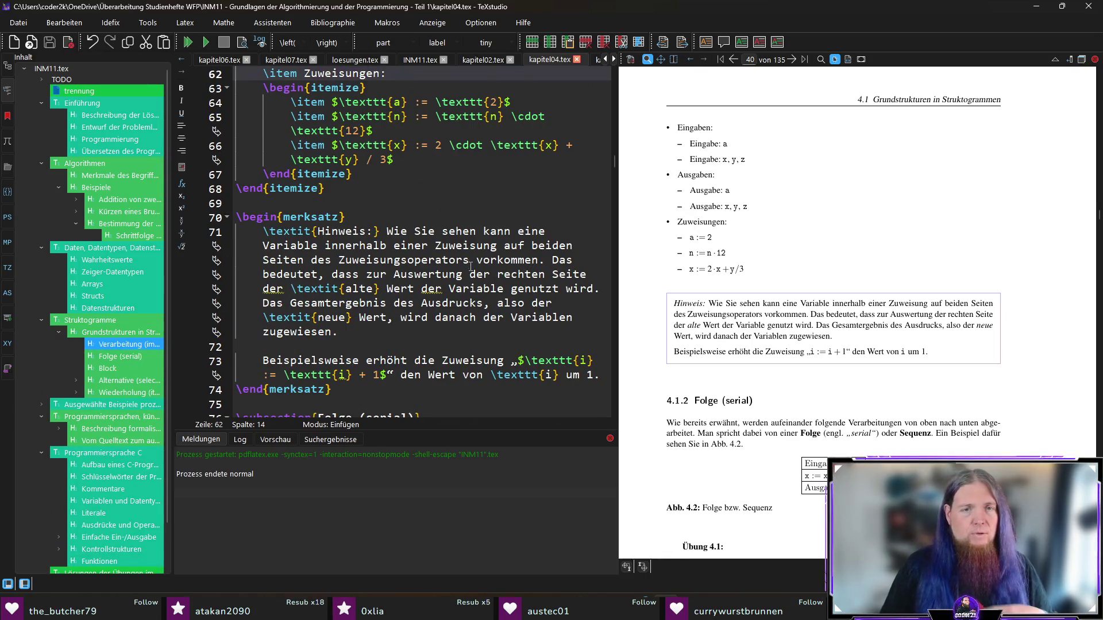
- Write the Hinweis assignment operator as „$:=$“ on line 71, save, and recompile
click(476, 260)
text(„)
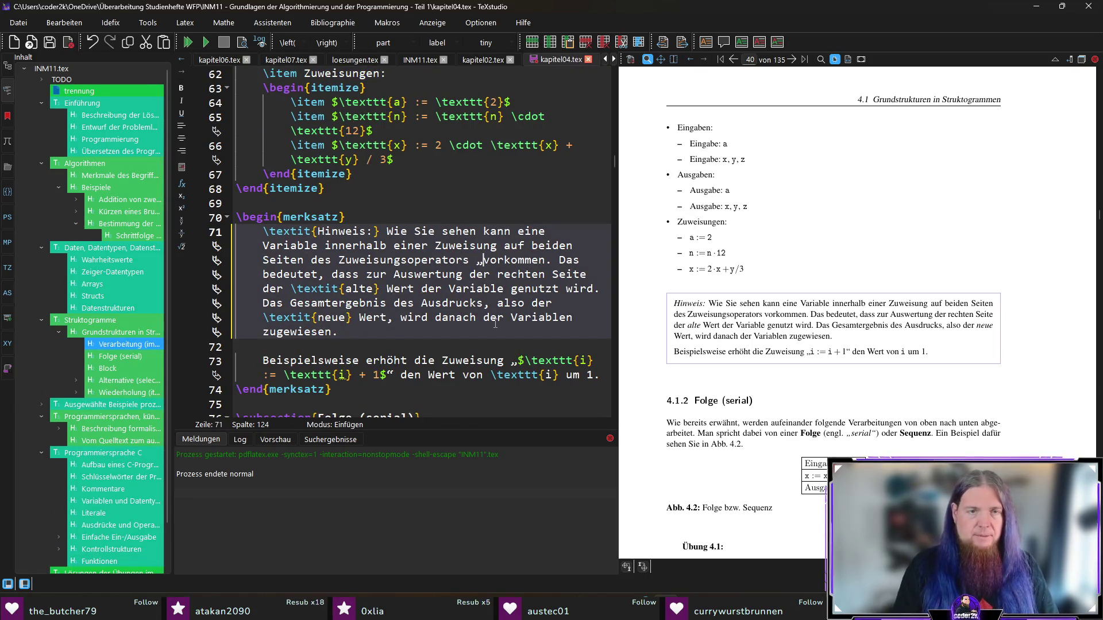
text(	extt)
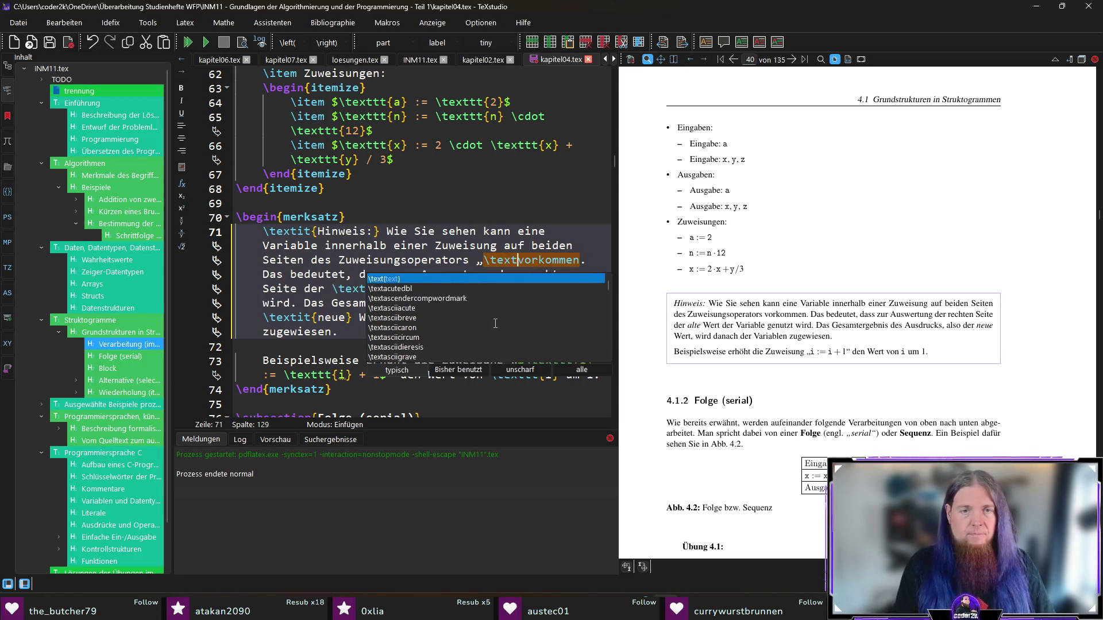
text(t)
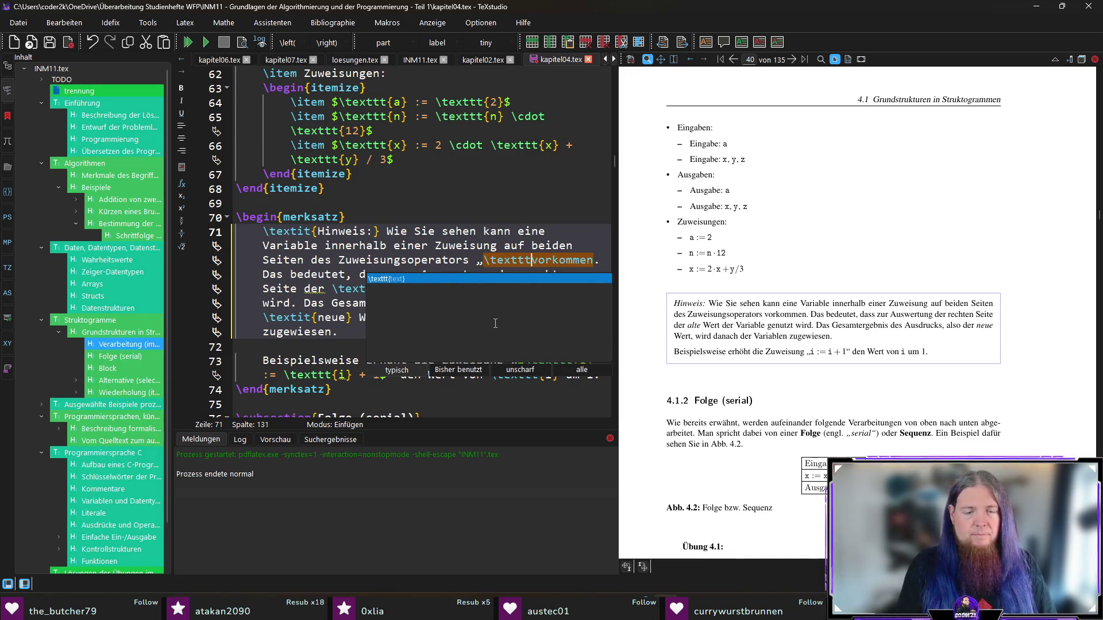
text({:=)
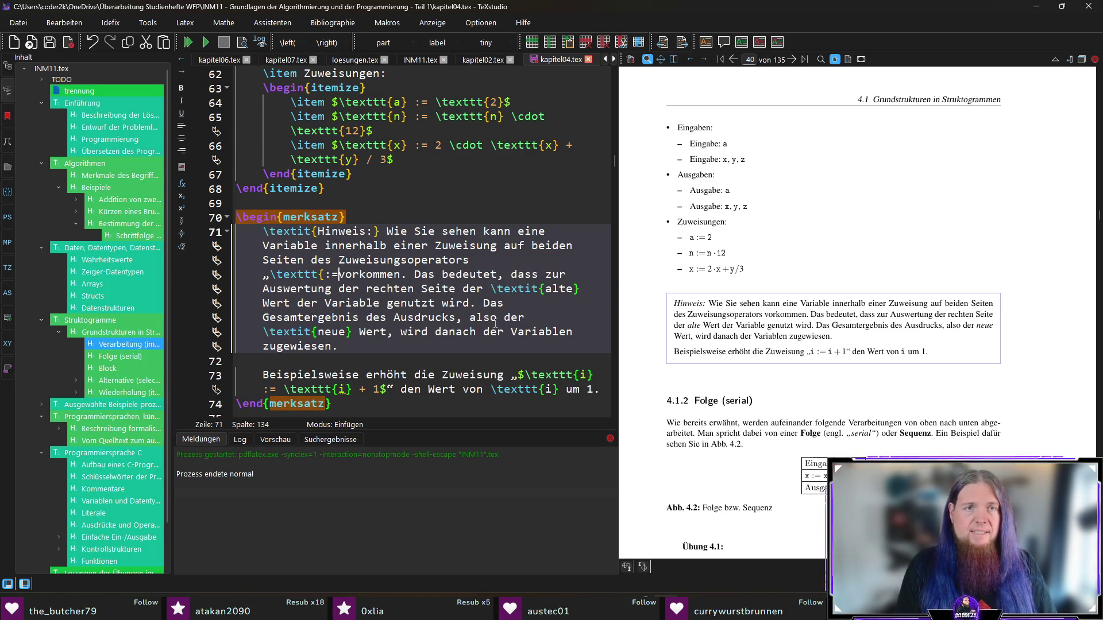
key(BackSpace)
key(BackSpace)
key(BackSpace)
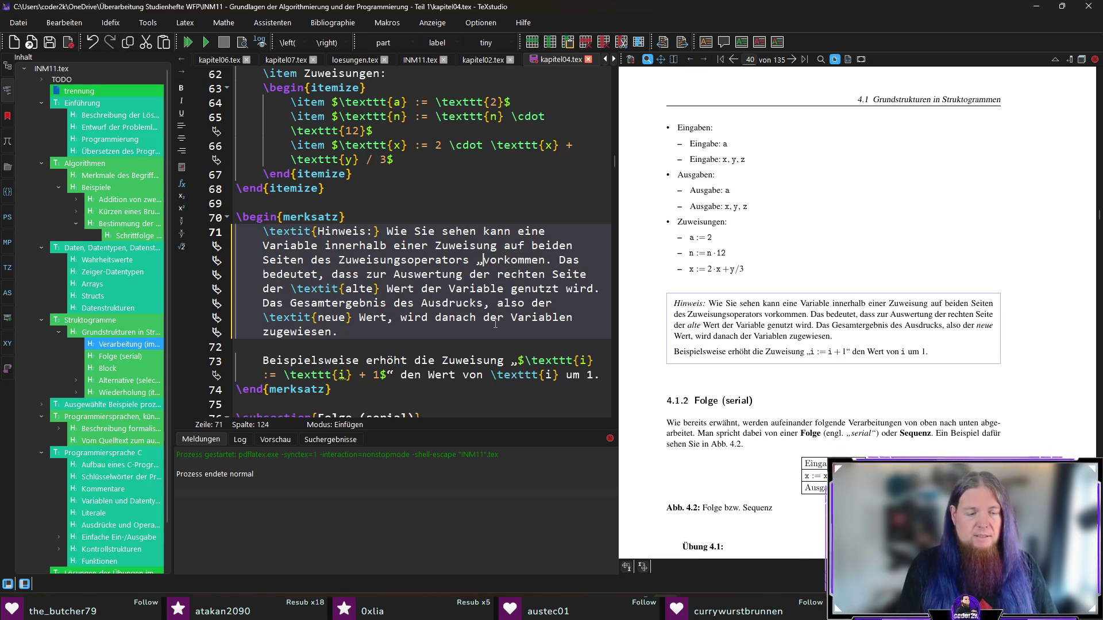
text($:=$)
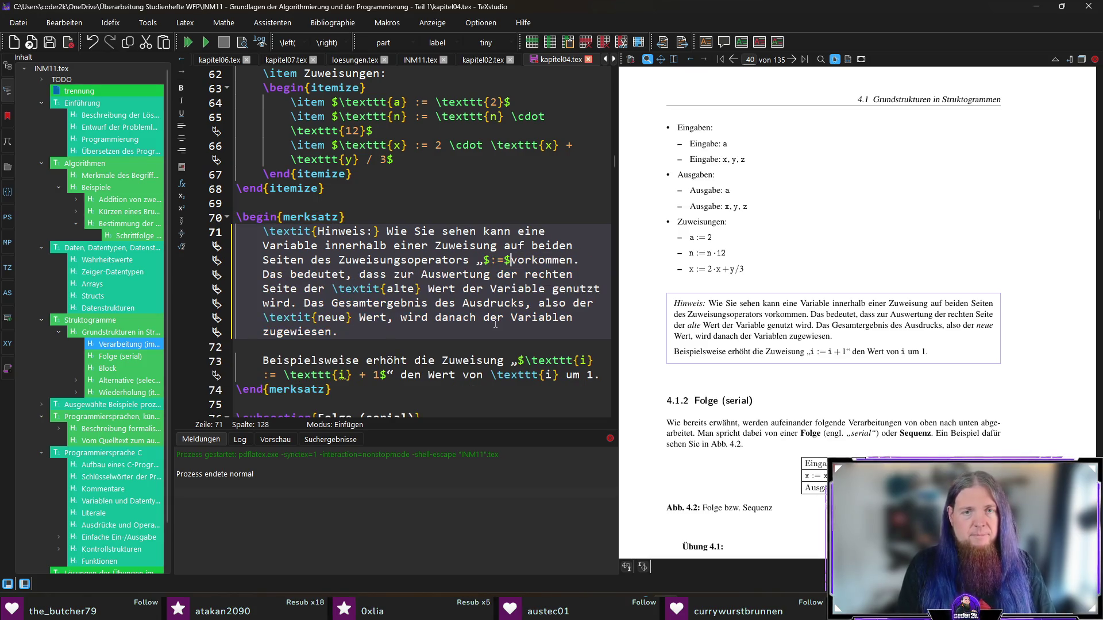
text(“)
key(ctrl+s)
key(F5)
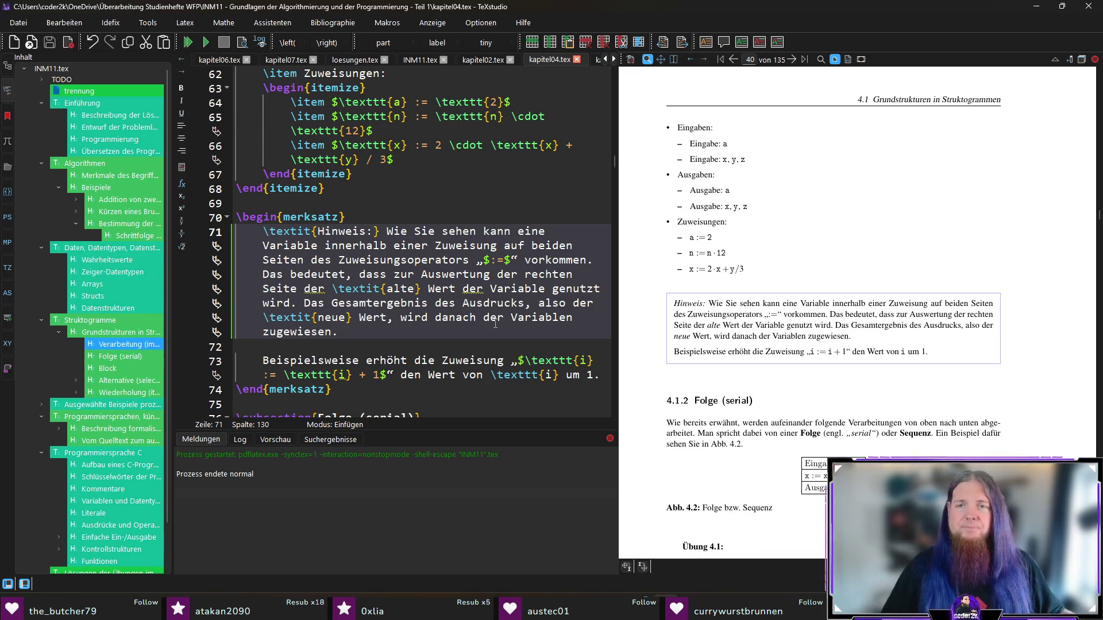
- Change 'kann eine Variable' to 'kann dieselbe Variable', save, and recompile
double_click(492, 231)
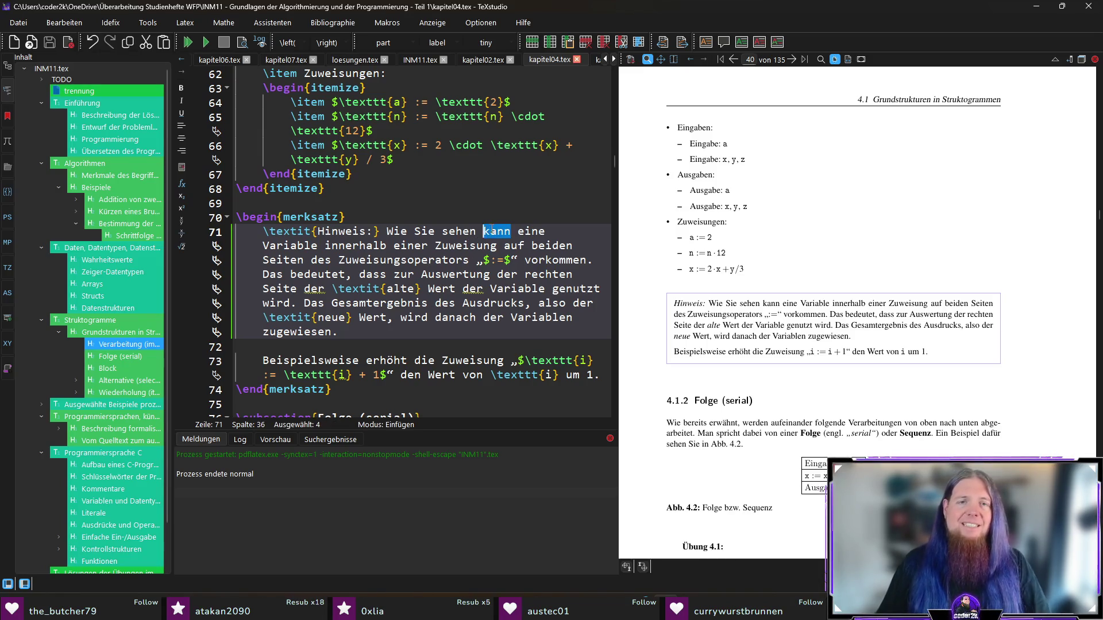
double_click(532, 232)
text(dieselb)
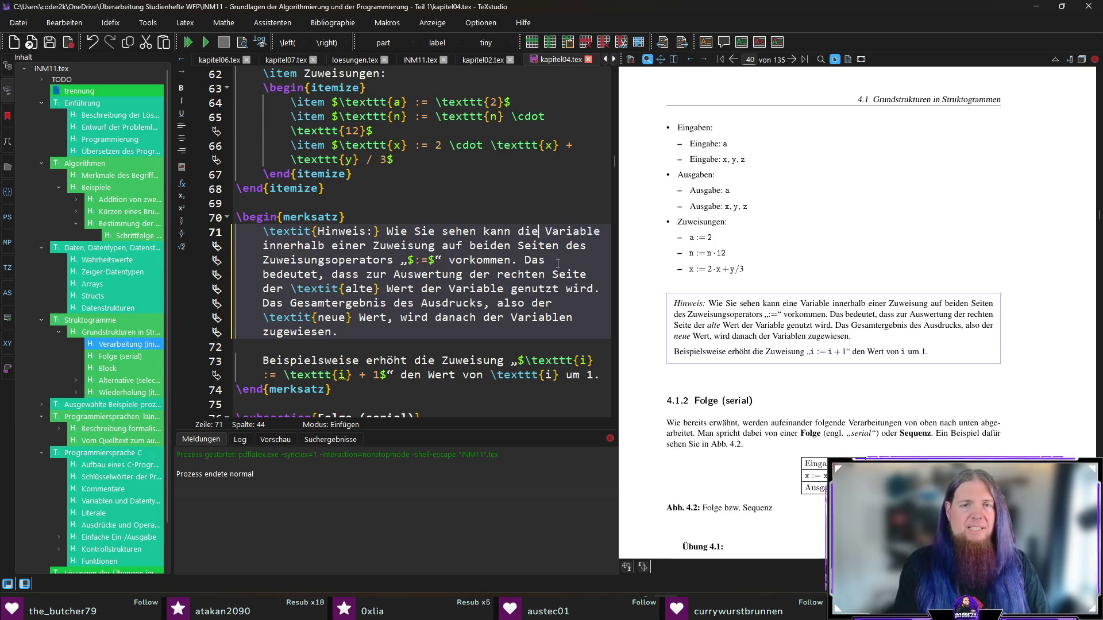
text(e)
key(ctrl+s)
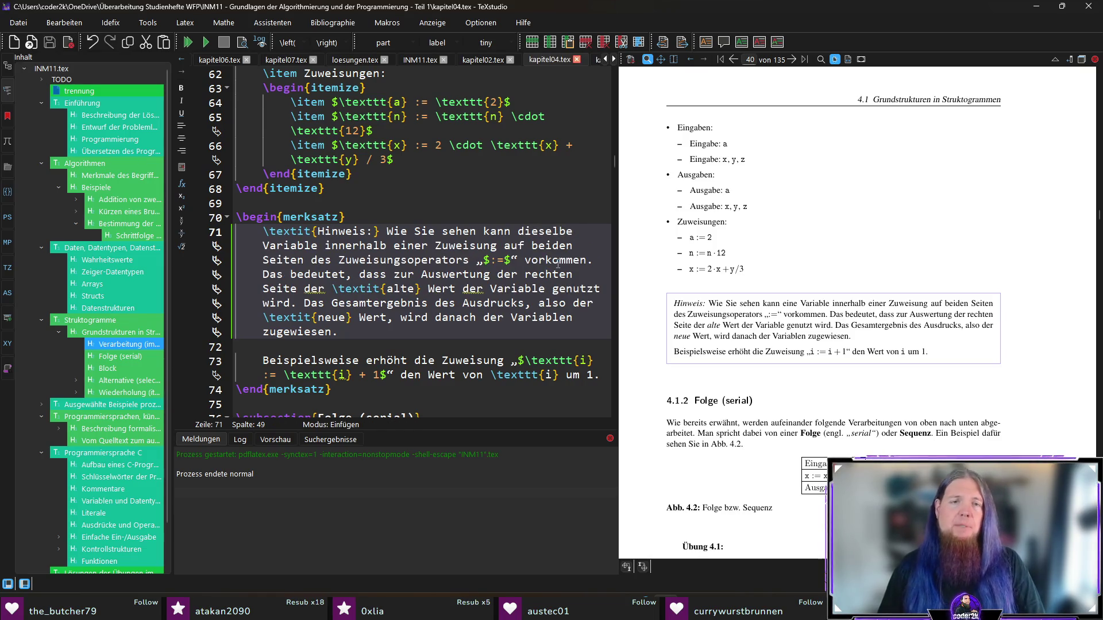
key(F5)
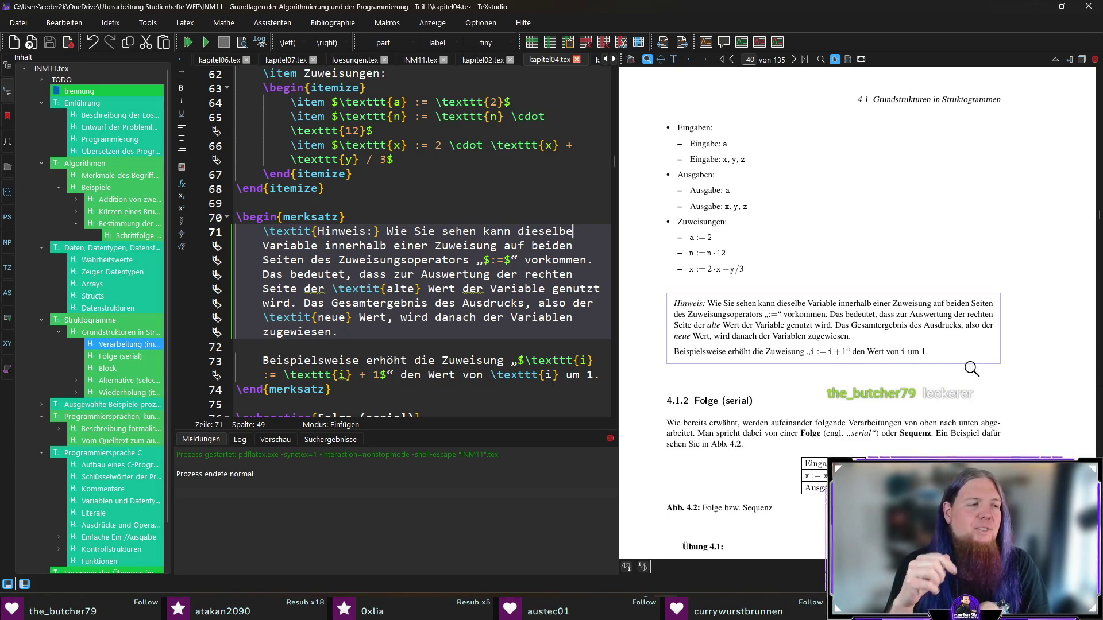
scroll(915, 382, down, 3)
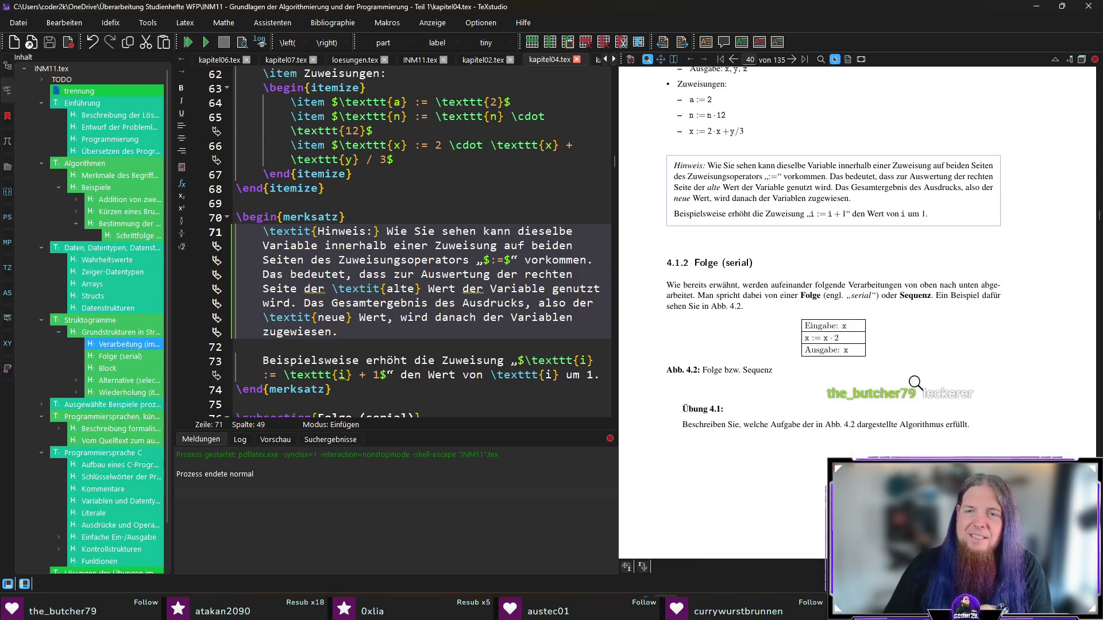
- Delete the comma after 'erwähnt' on line 79, recompile, and review page 39 down to Übung 4.1
scroll(915, 382, down, 1)
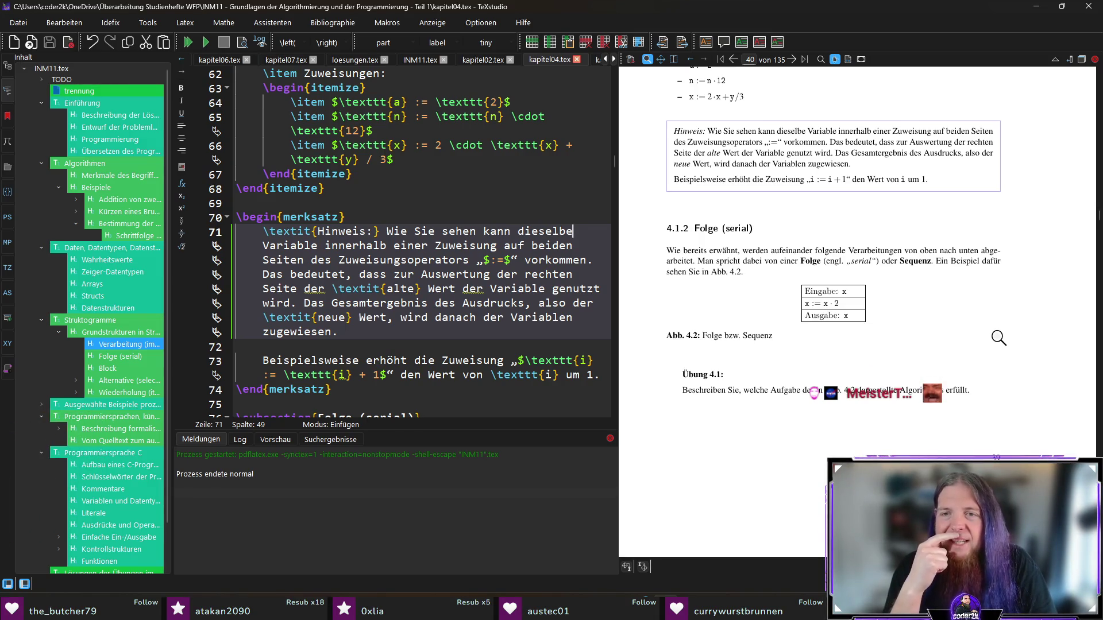
ctrl+click(727, 248)
click(374, 332)
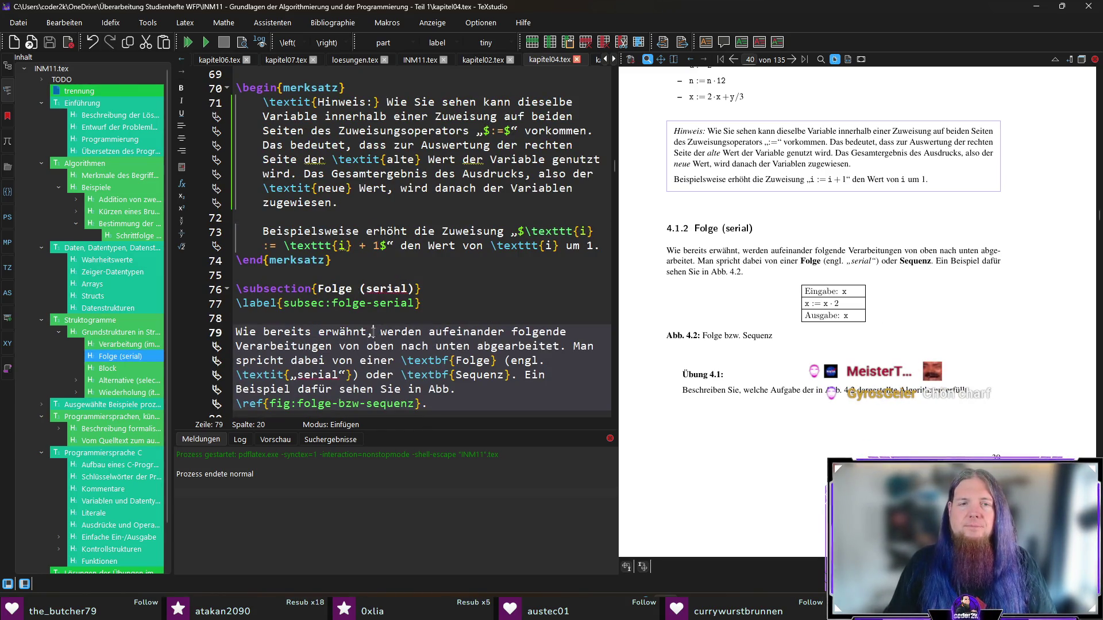
key(BackSpace)
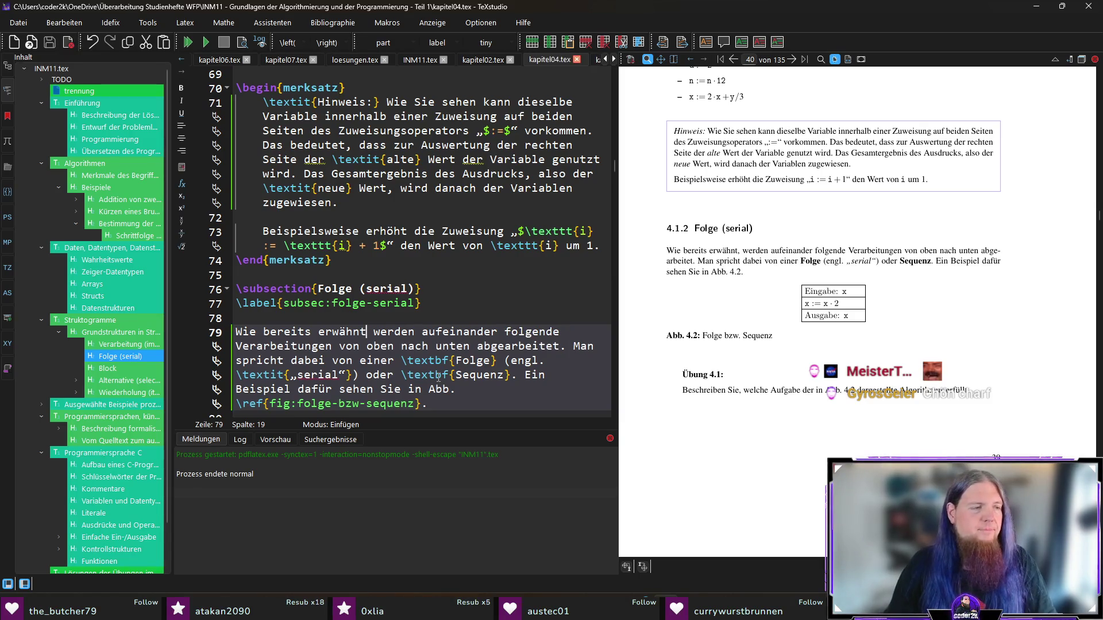
key(F5)
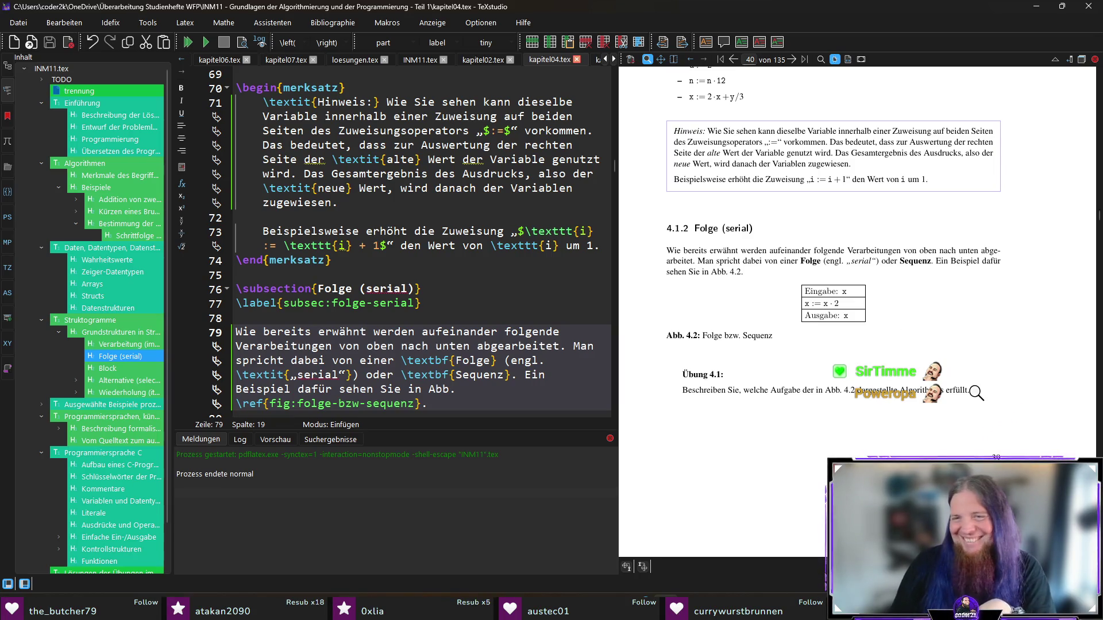
scroll(954, 310, down, 1)
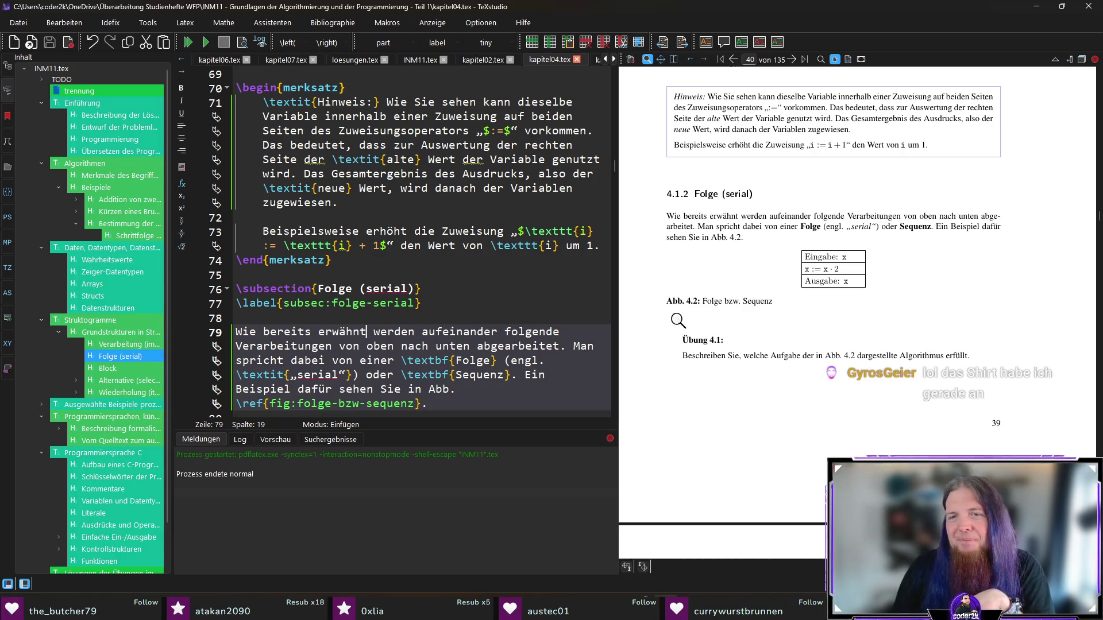
scroll(775, 330, down, 2)
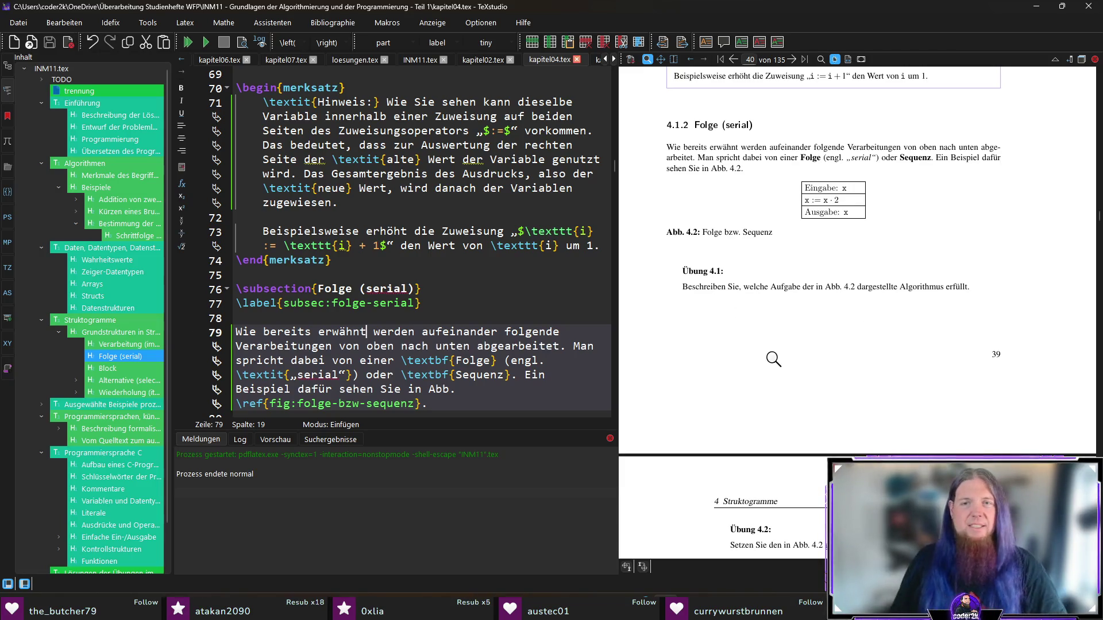
scroll(81, 365, down, 1)
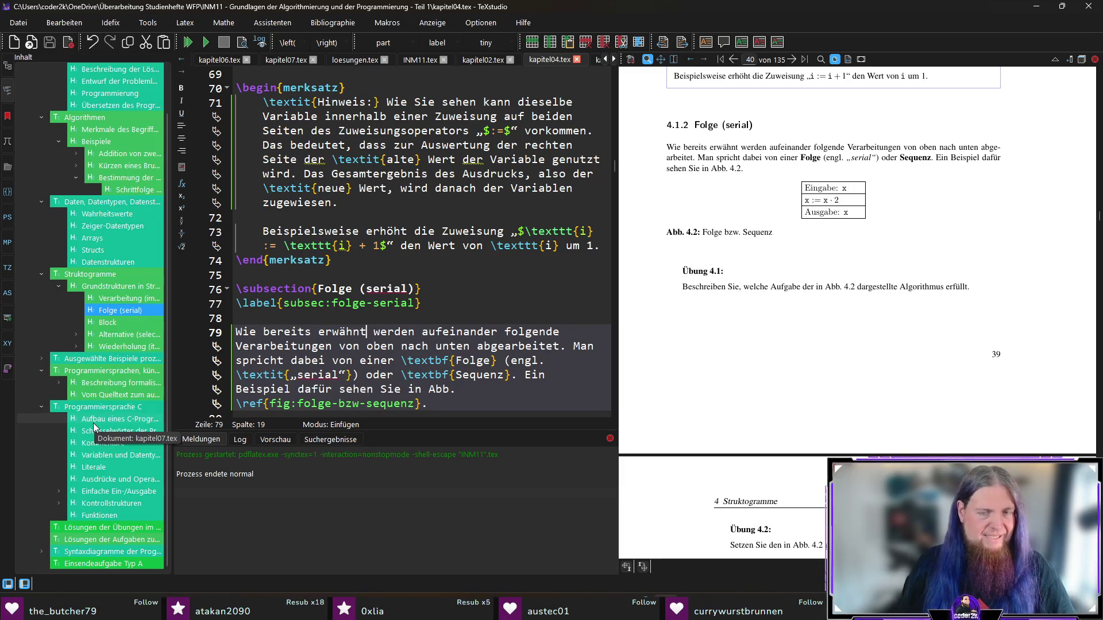
- Copy the \begin{enumerate} line from the Lösungen der Übungen im Text chapter
click(137, 530)
scroll(466, 314, down, 10)
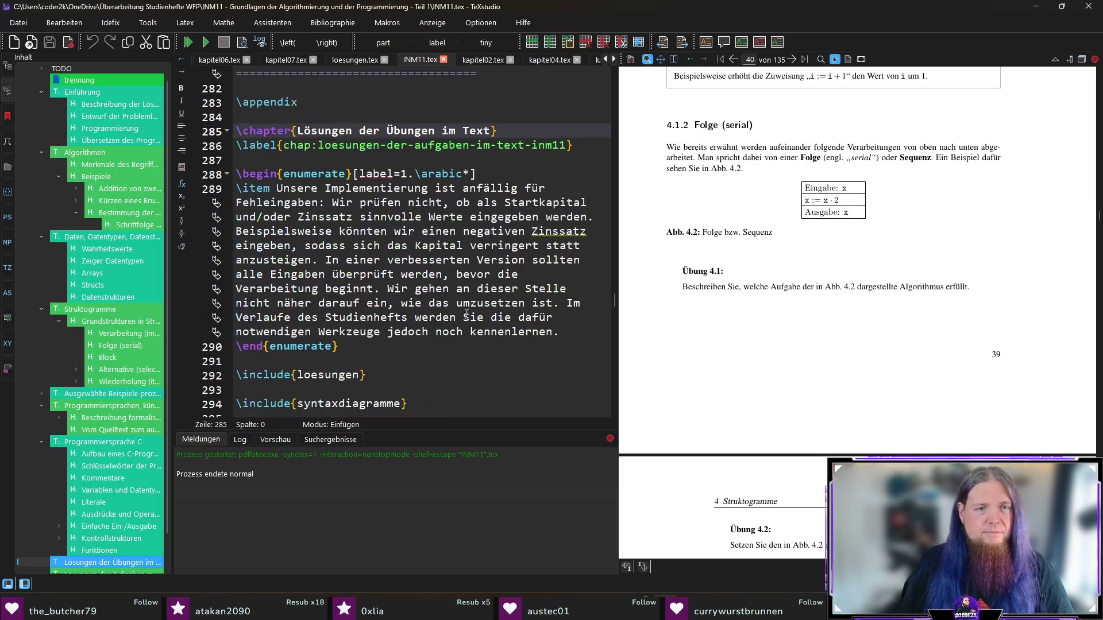
click(509, 173)
key(shift+Home)
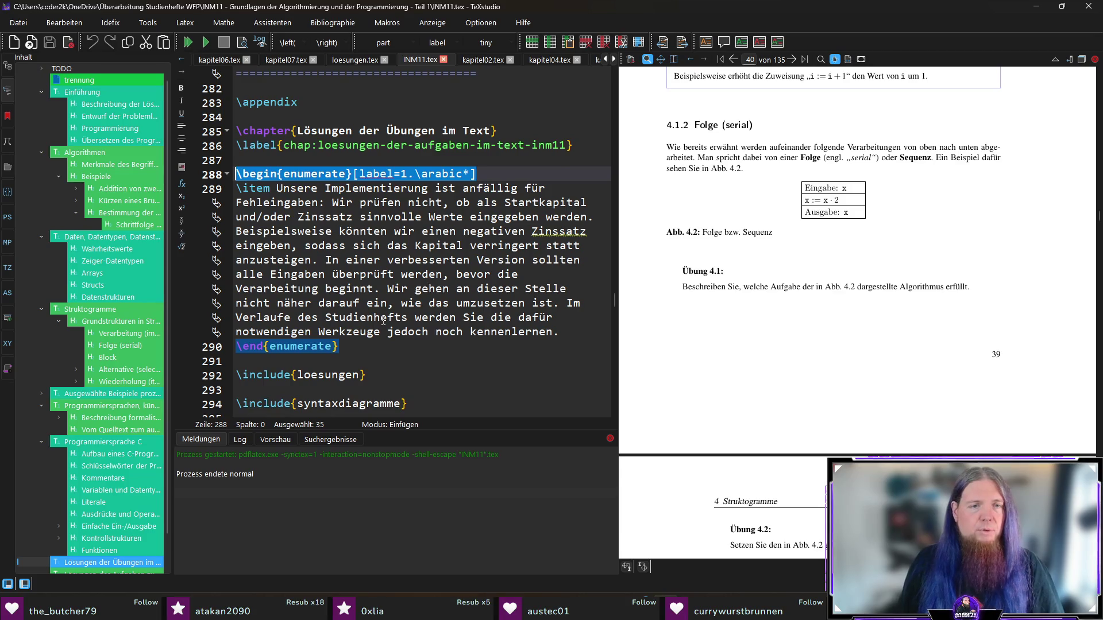
key(ctrl+c)
scroll(383, 321, down, 1)
- Start a new enumerate list numbered from 4 below the first solutions list
click(380, 296)
key(Return)
key(Return)
key(ctrl+v)
key(Left)
key(Left)
key(Left)
key(BackSpace)
text(4)
key(End)
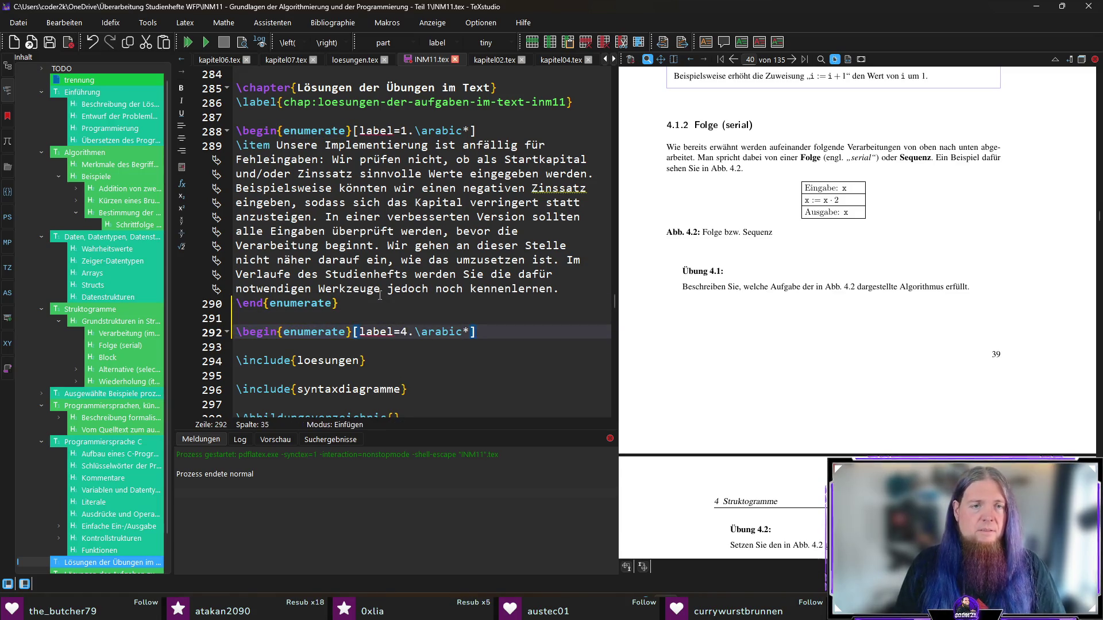
key(Return)
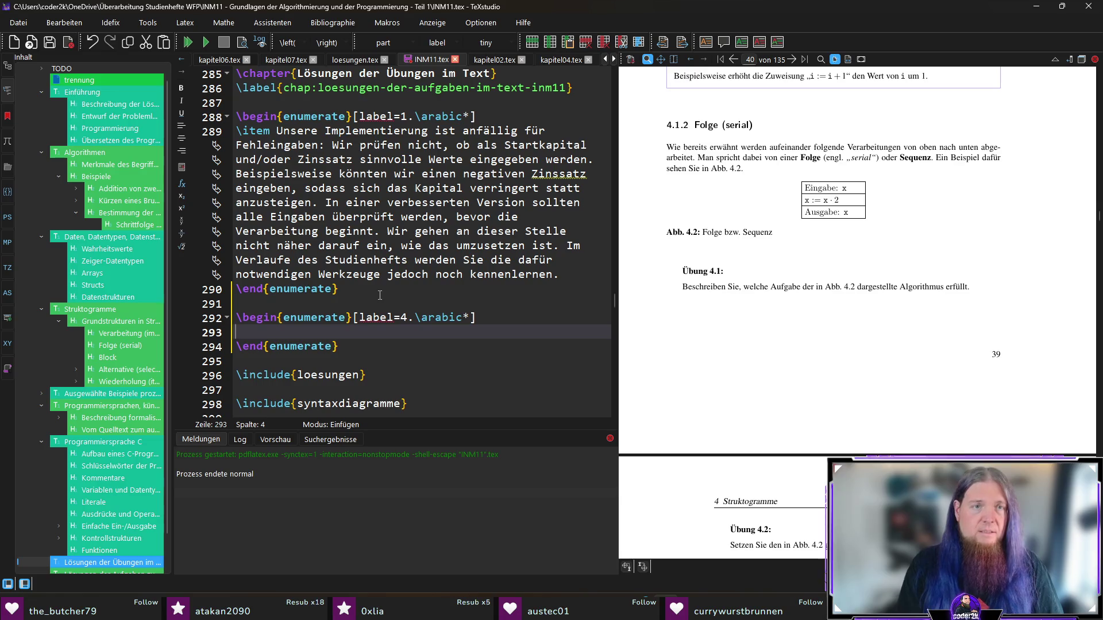
key(BackSpace)
- Write answer 4 on doubling an entered number, adding the minimalist Taschenrechner comparison, and save
text(\item)
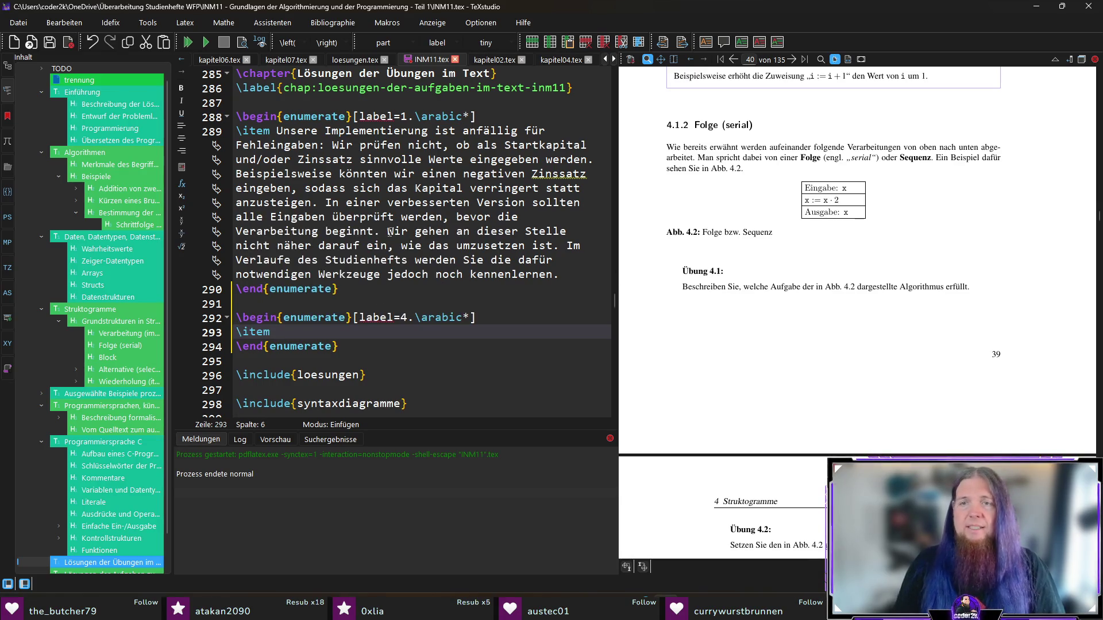
text( Der Algorithmus)
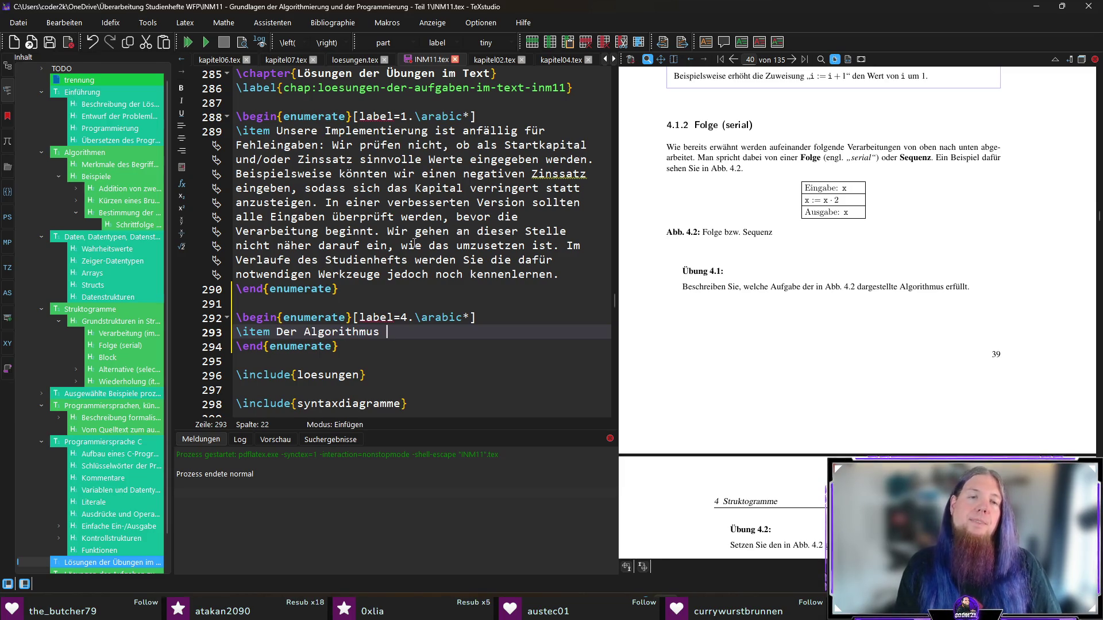
text( erdoppelt den )
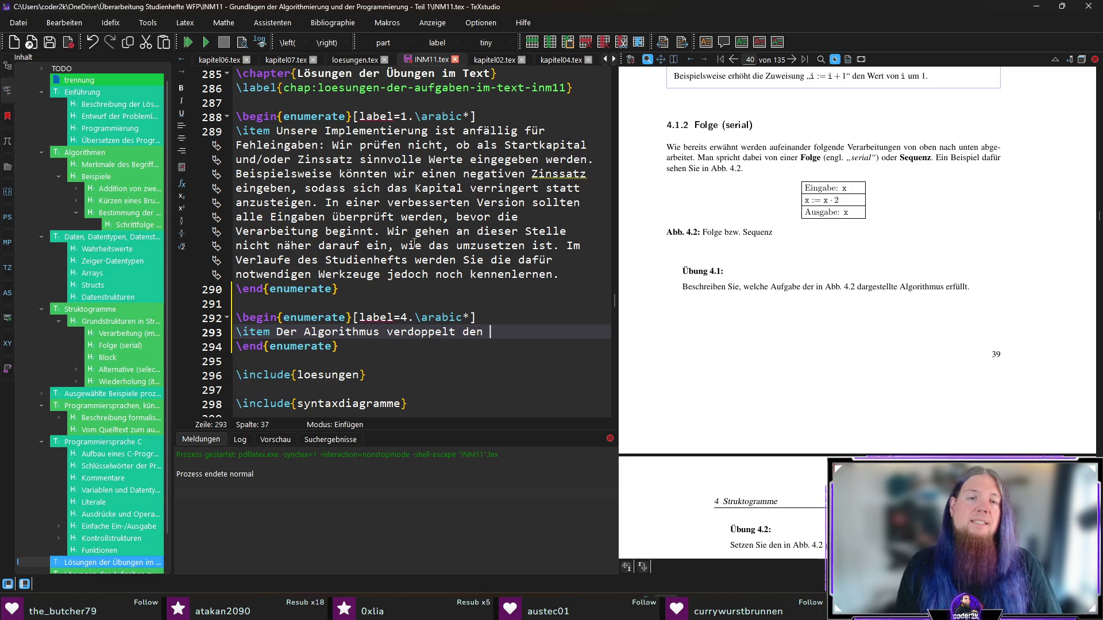
text(Wert )
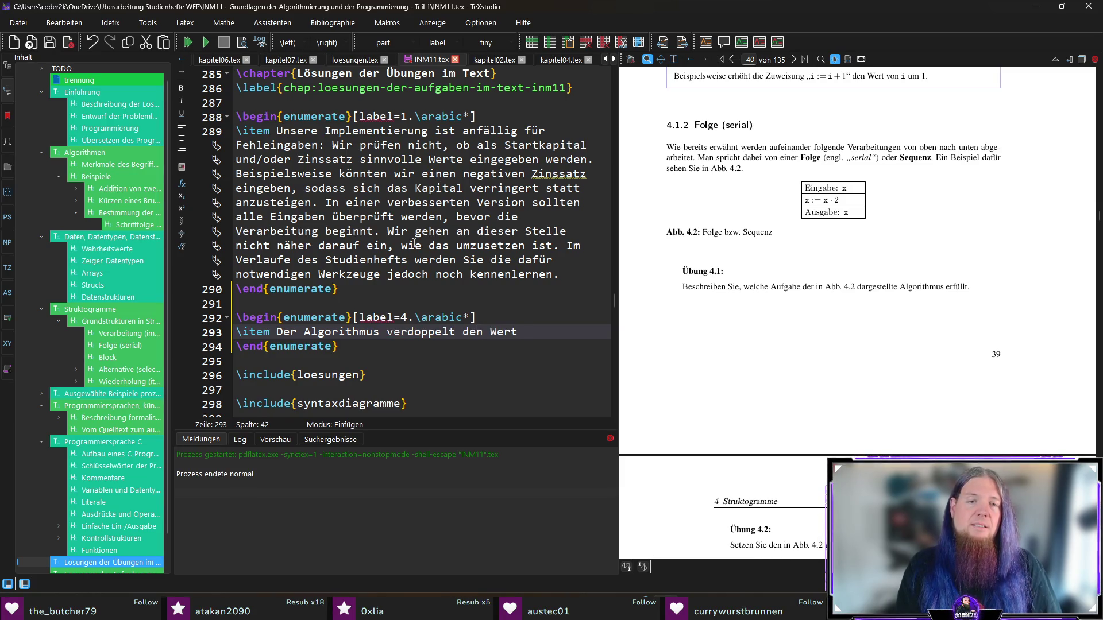
text(einer eingegebe)
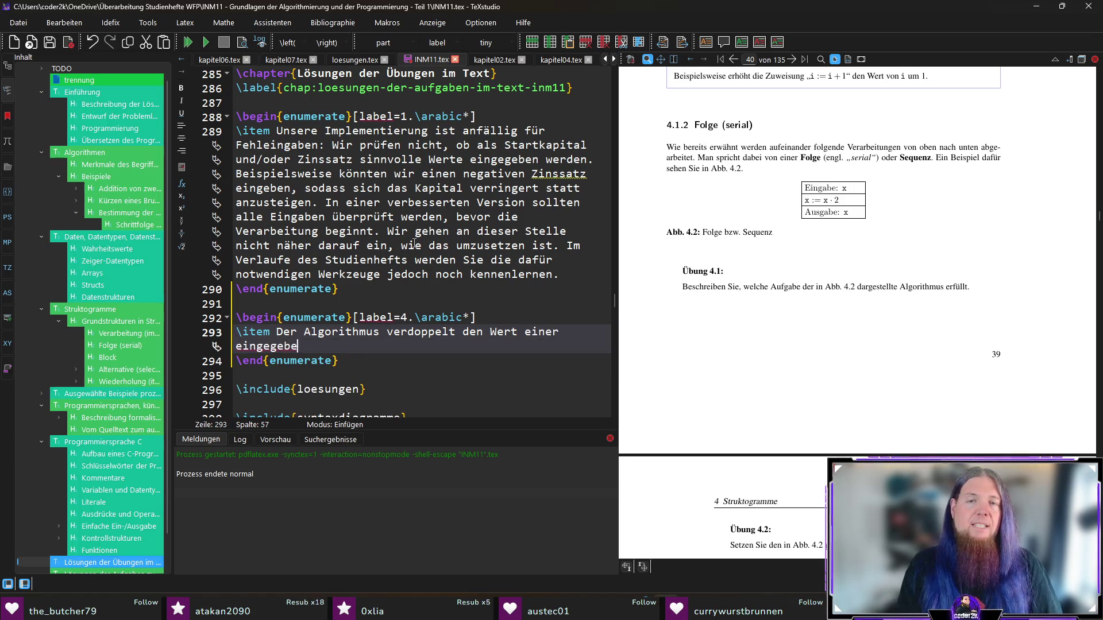
text(nen Zahl )
text(ibt den vero)
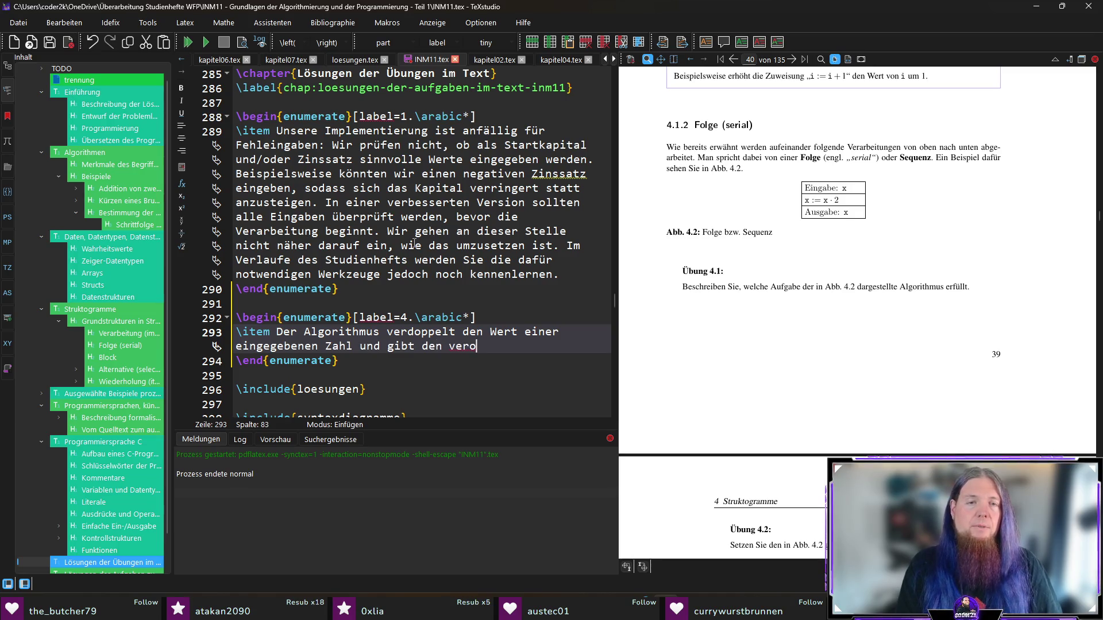
key(BackSpace)
text(doppelten Wer)
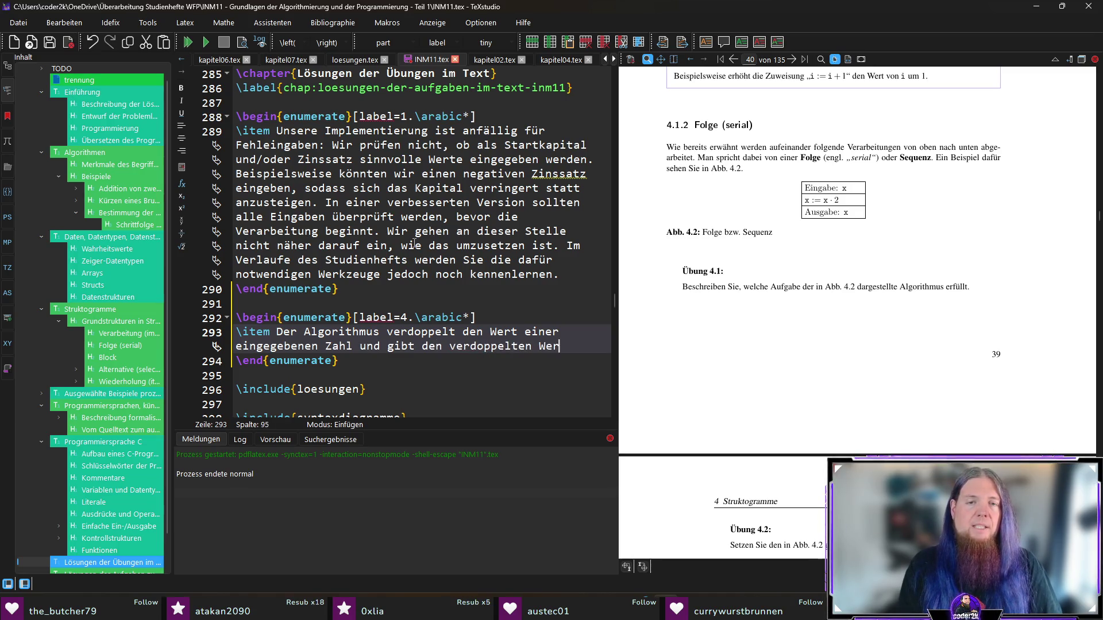
text(t aus.)
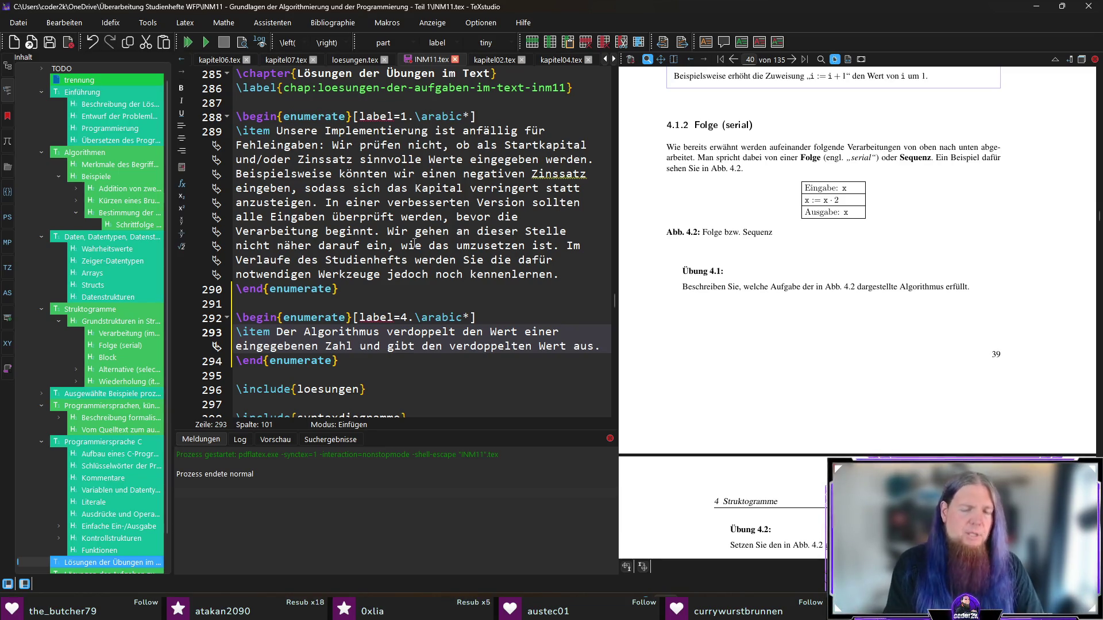
text( M)
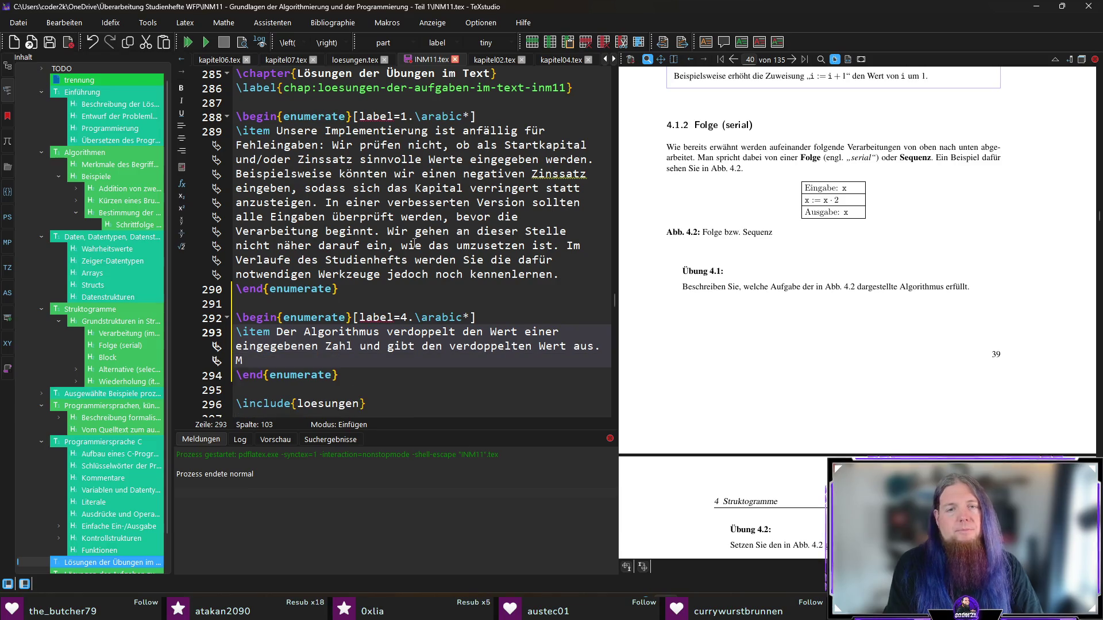
text(an kann sich dieses P)
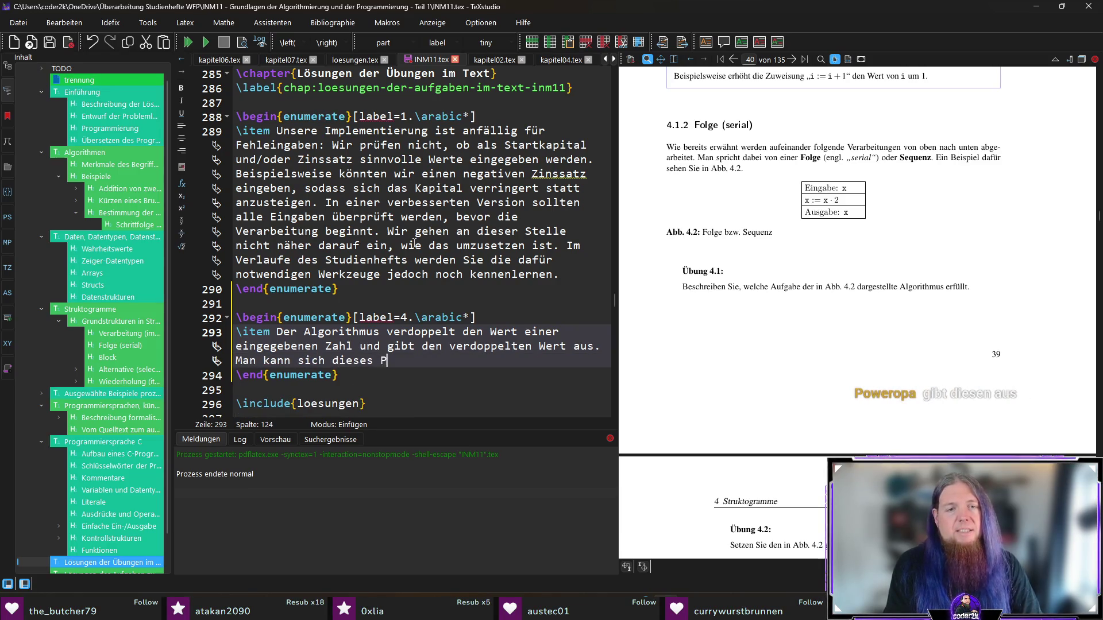
text(rogramm also vorstel)
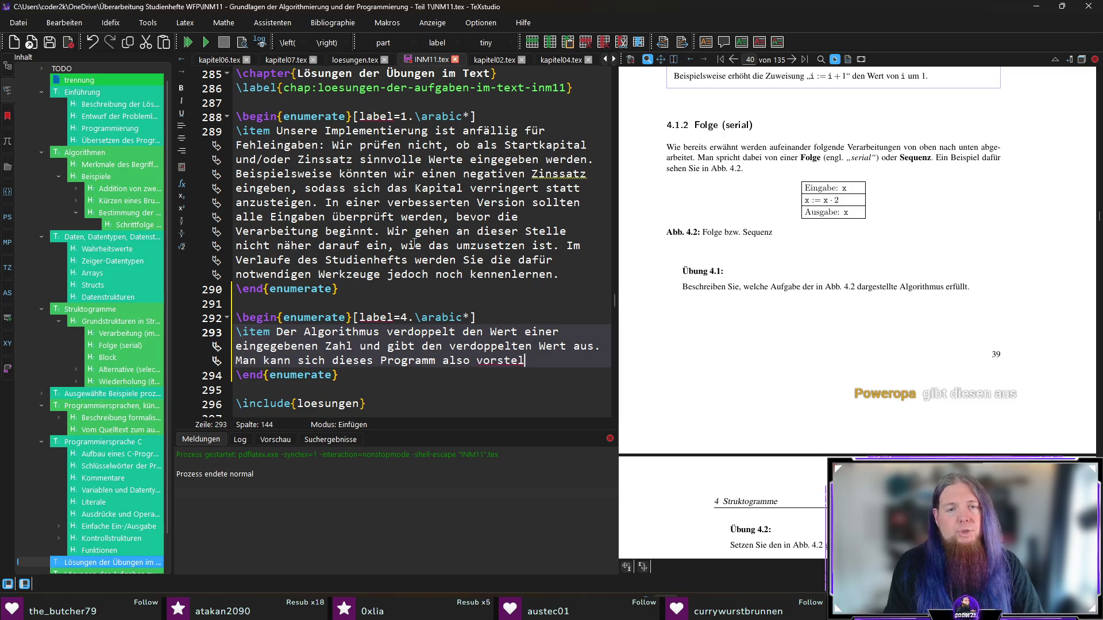
text(len wie einen minim)
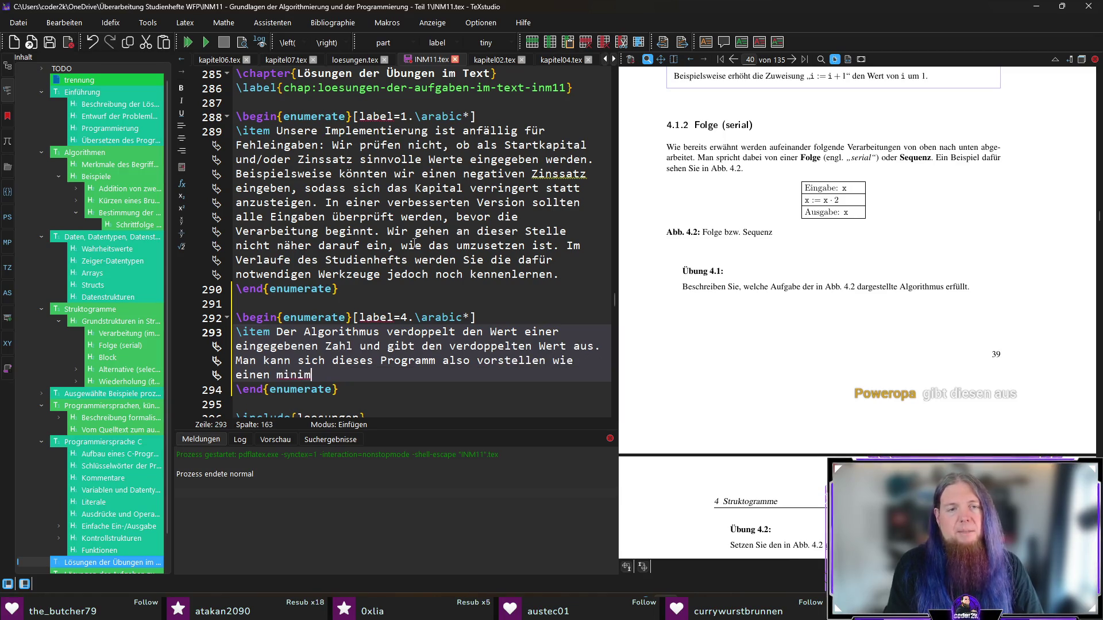
text(alistischen Tasachenrec)
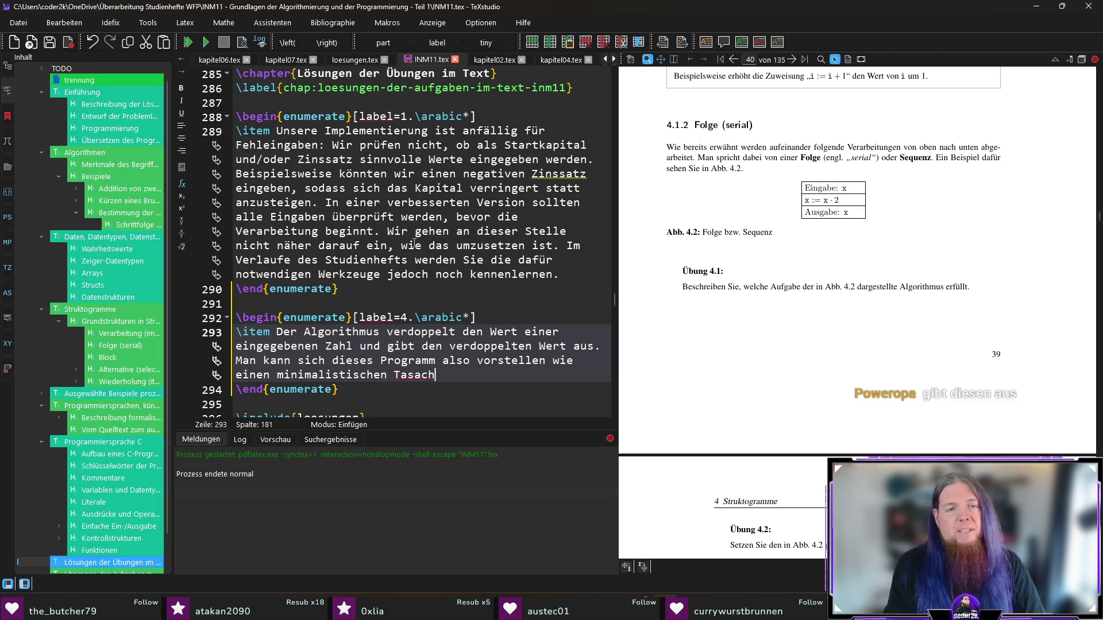
key(BackSpace)
key(BackSpace)
key(BackSpace)
text(henrechner, der )
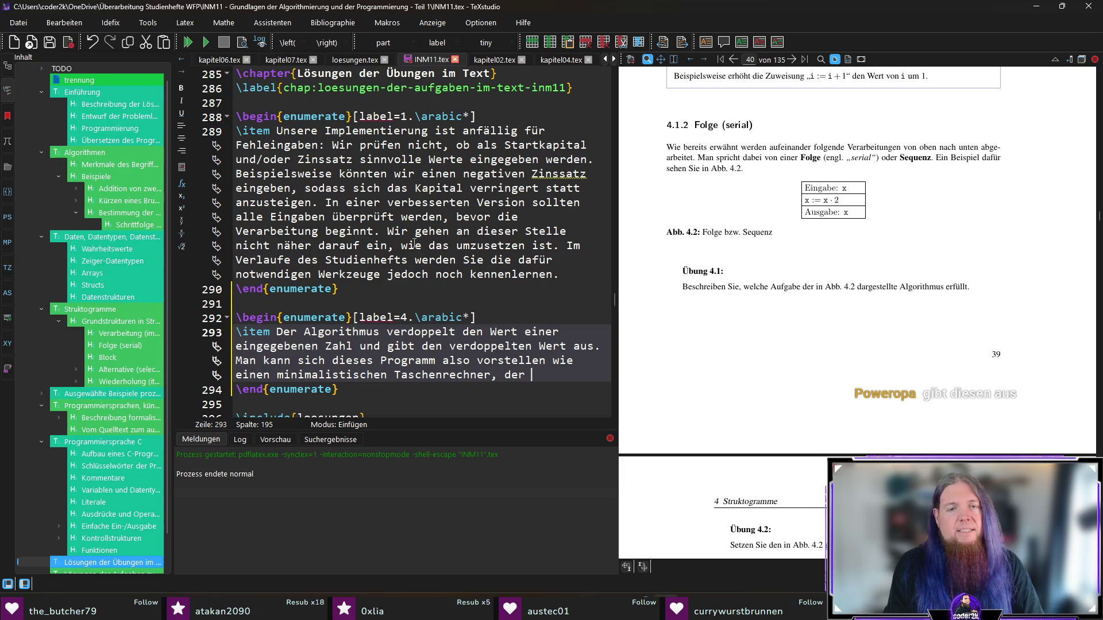
text(als einzige Op)
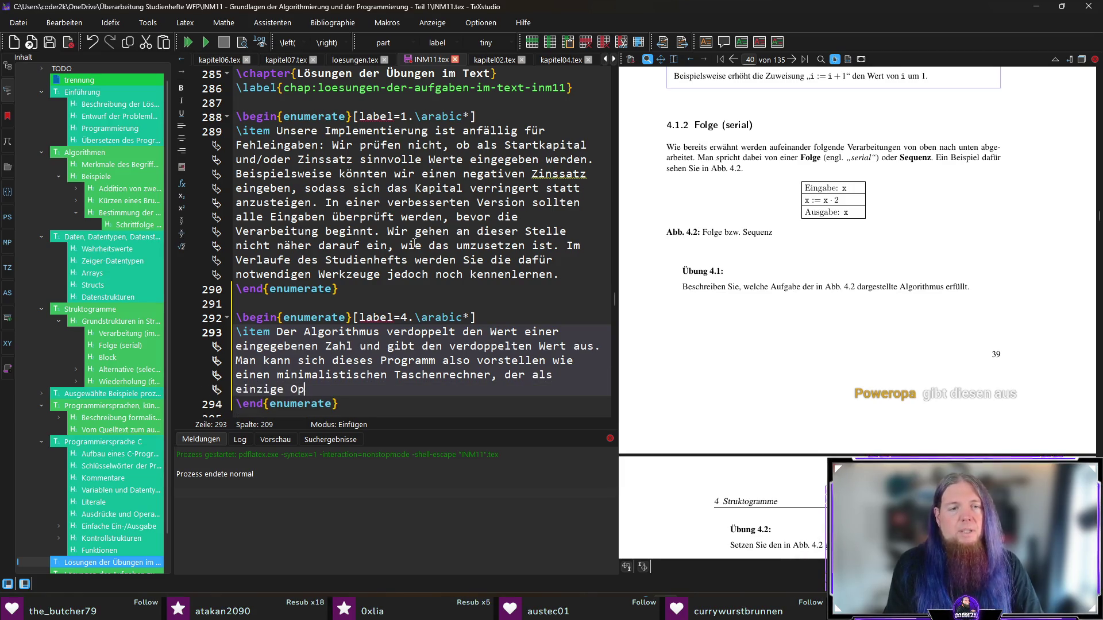
text(eration das Verdop)
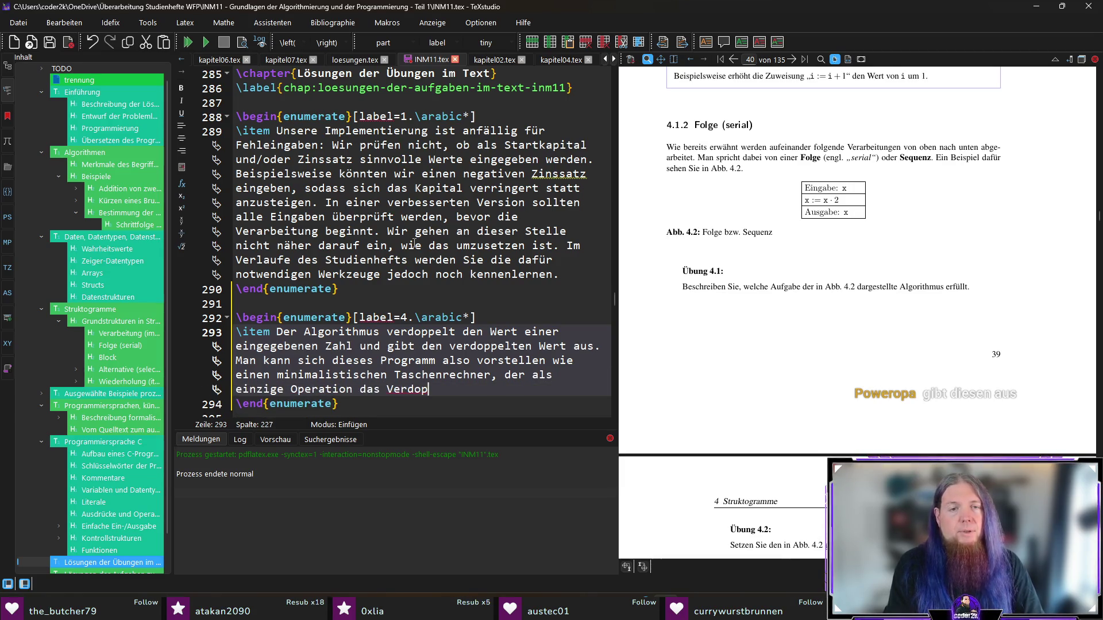
text(peln von Zahlen )
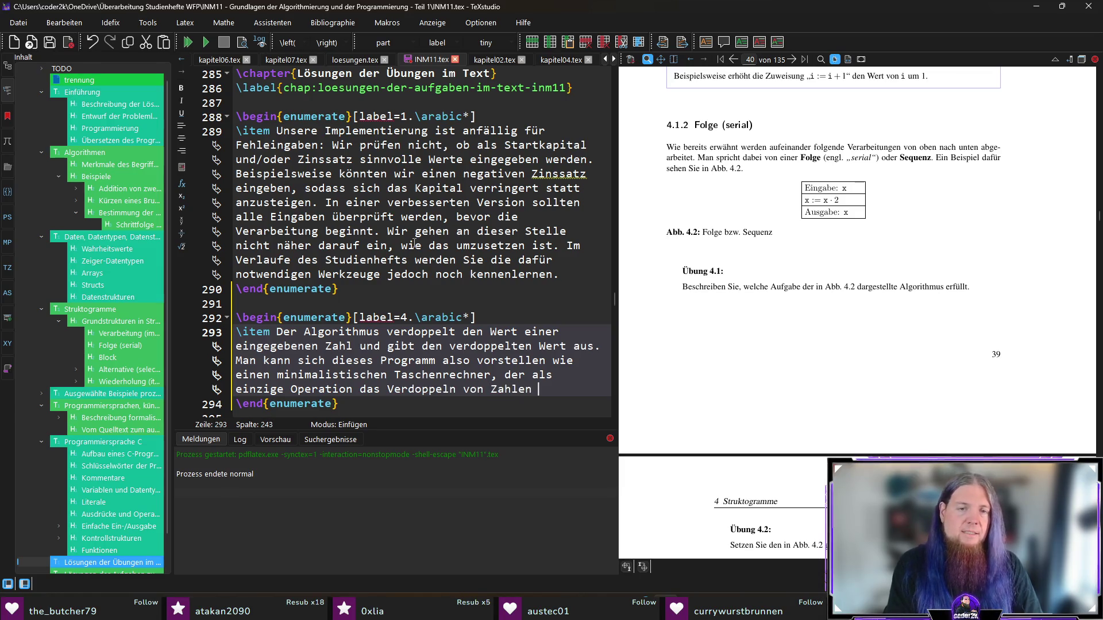
text(unterstützt.)
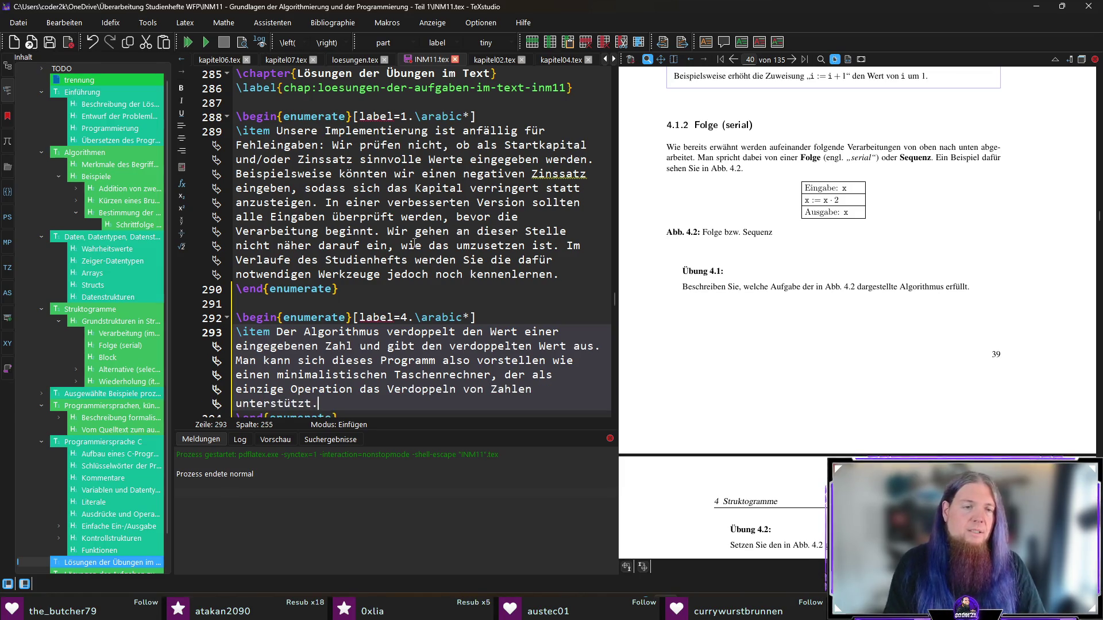
key(ctrl+s)
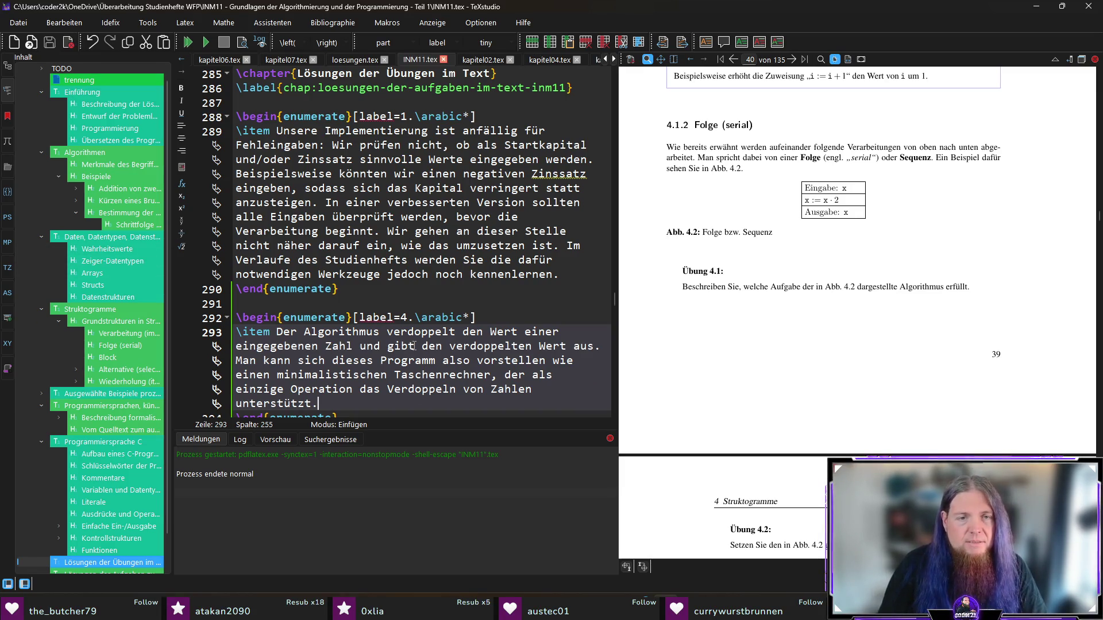
- Replace 'den verdoppelten Wert' with 'diesen' so the sentence ends 'gibt diesen aus', and save
drag(422, 346, 533, 345)
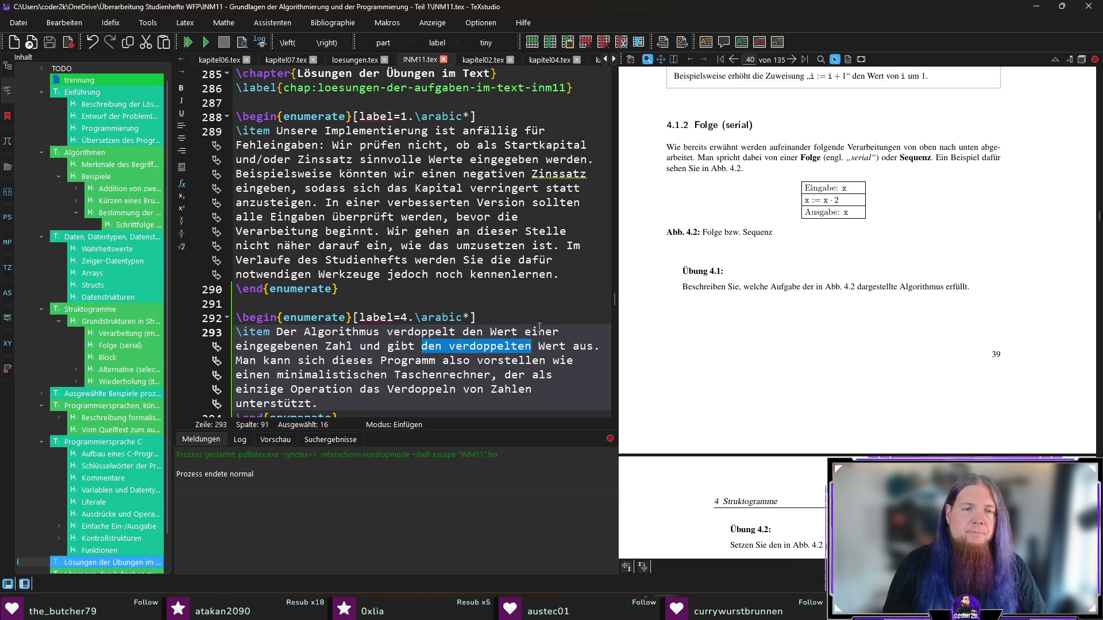
text(diesen)
key(Delete)
key(Delete)
key(Delete)
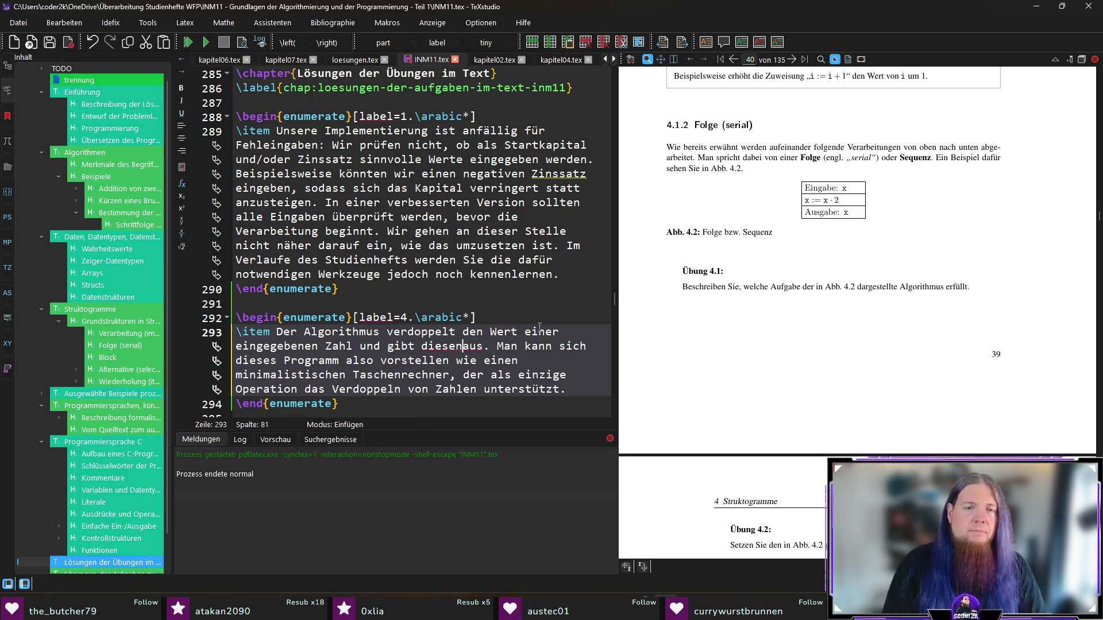
key(ctrl+s)
scroll(409, 368, down, 1)
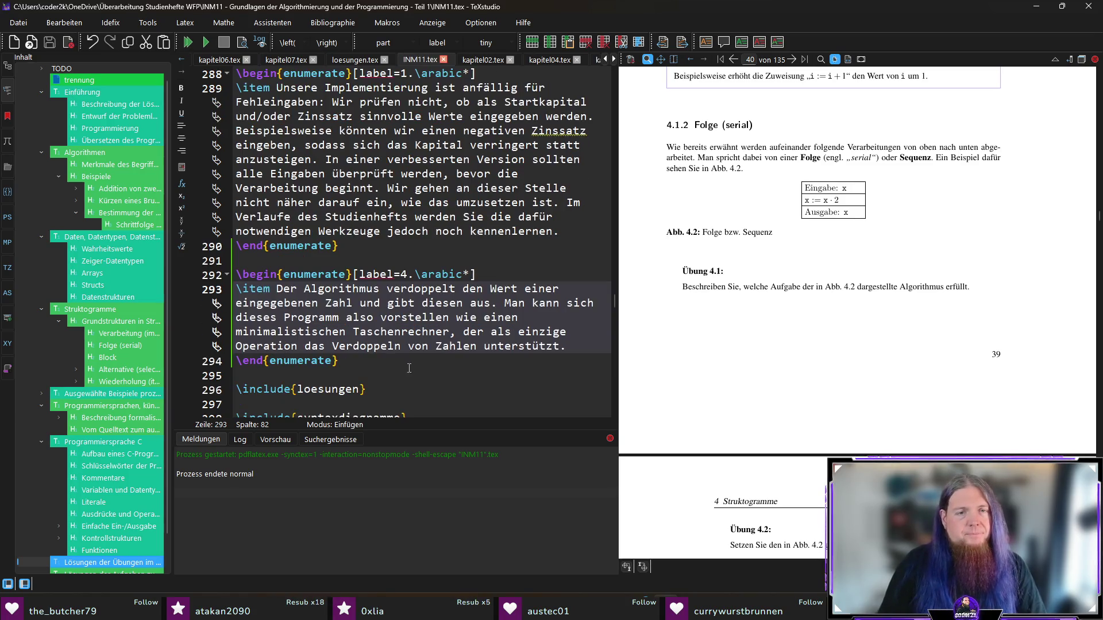
click(451, 360)
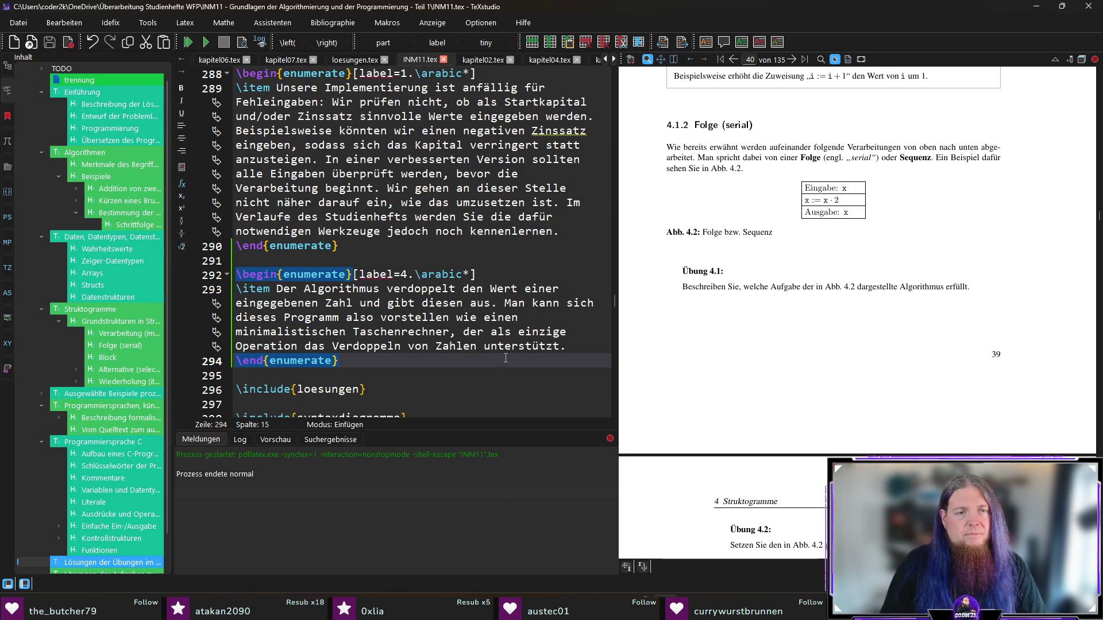
scroll(667, 354, down, 2)
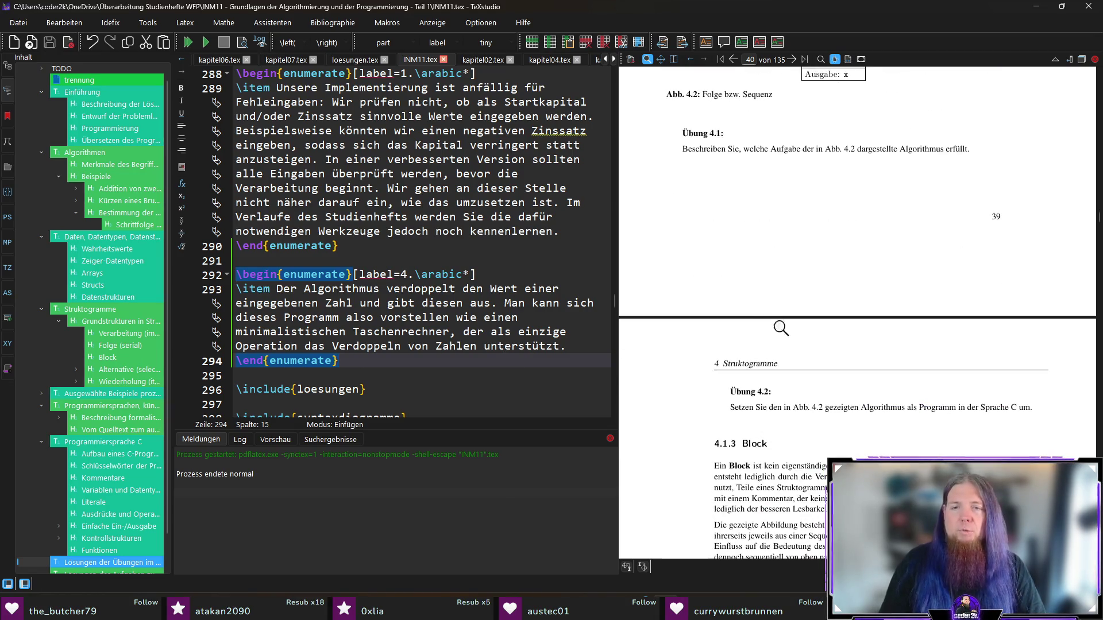
scroll(787, 241, up, 1)
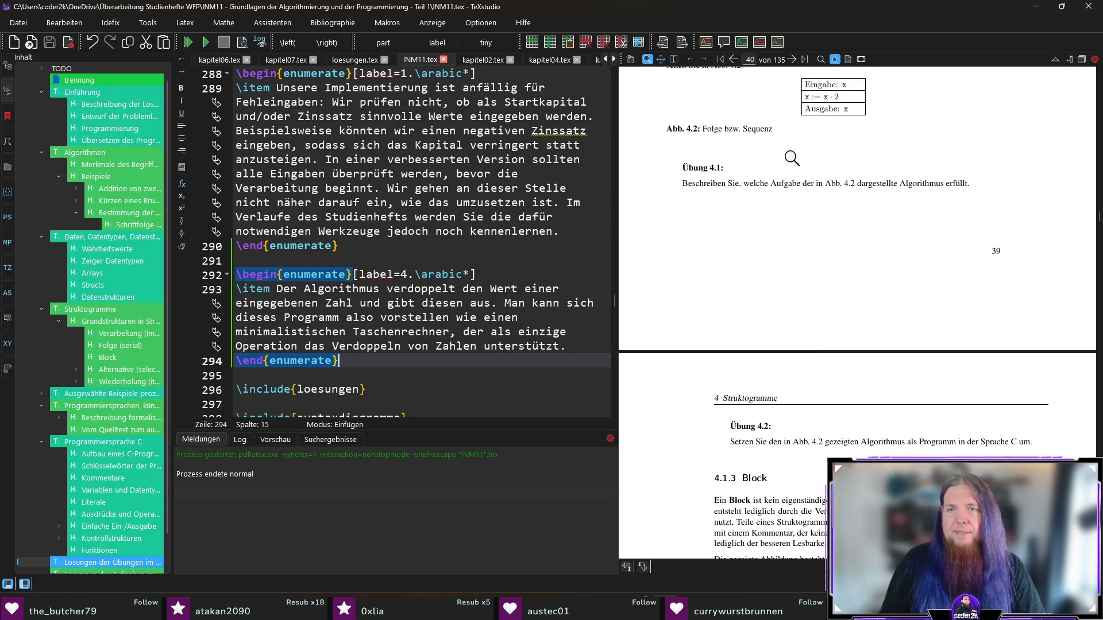
scroll(842, 176, up, 1)
scroll(888, 419, down, 1)
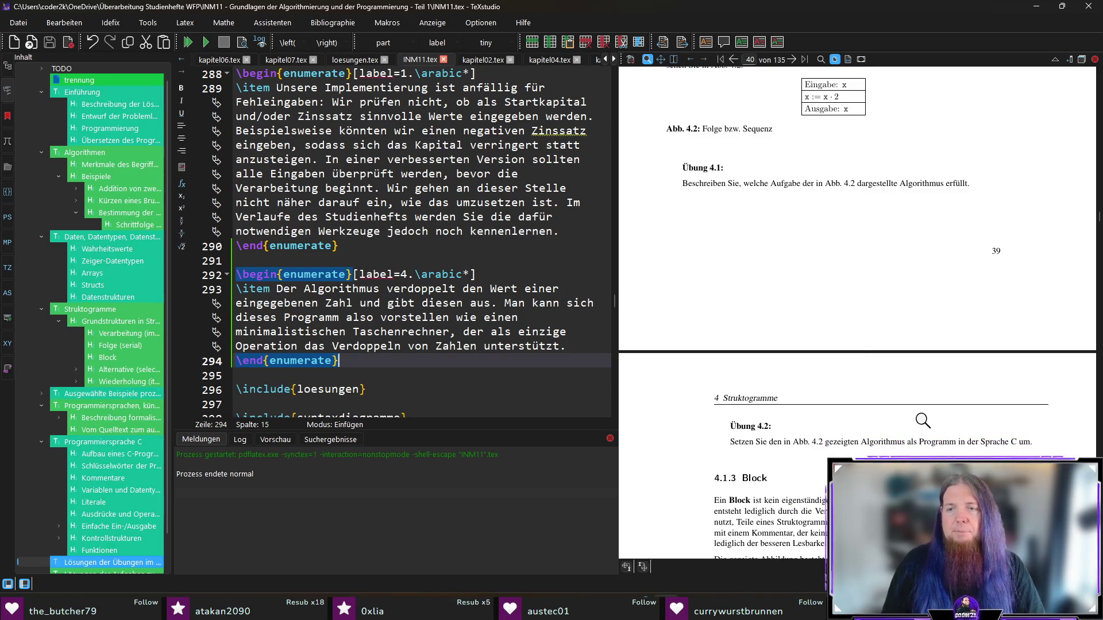
scroll(923, 420, up, 1)
- Add the item 'Eine Umsetzung des dargestellten Algorithmus in der Sprache C könnte wie folgt…' with an empty \code block
key(Up)
key(End)
key(Return)
key(Return)
text(\item )
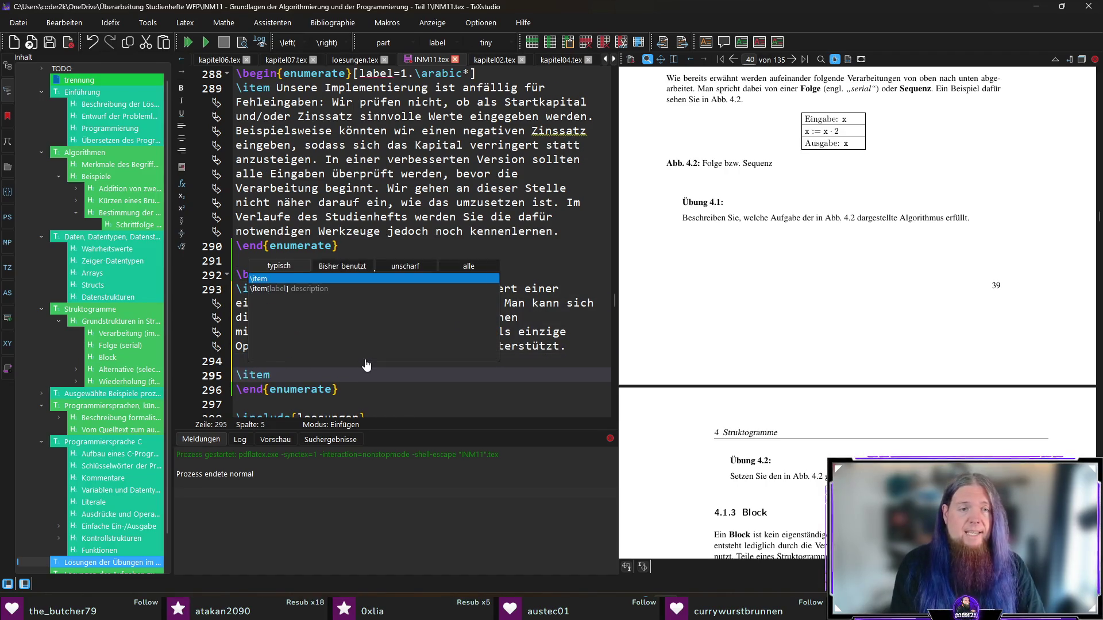
text(Eine Umsetzung des)
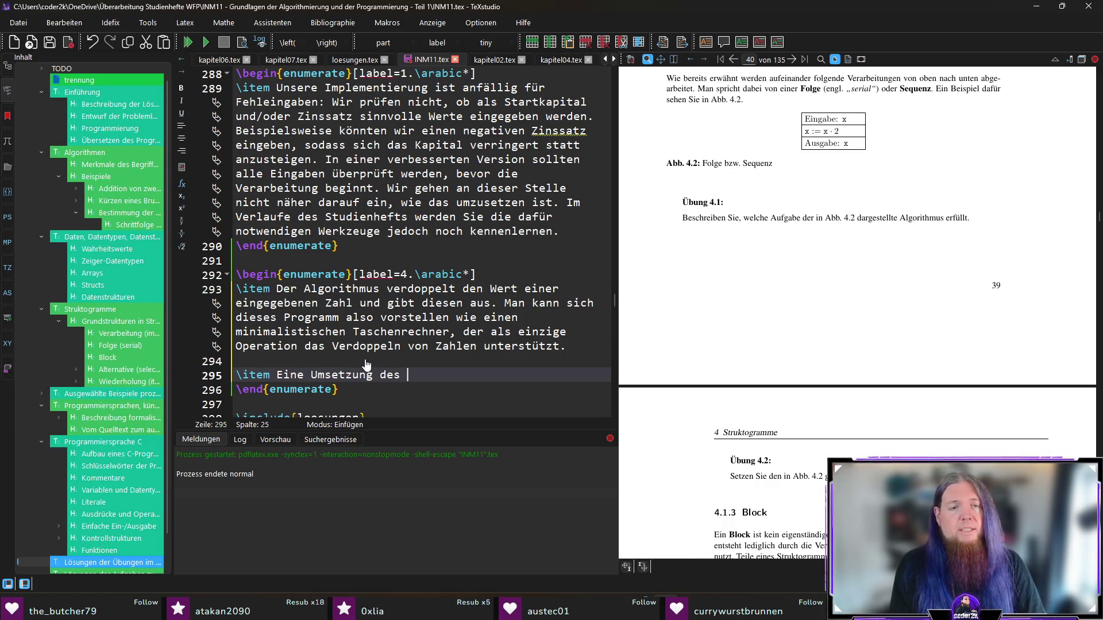
text( dargestellten Algo)
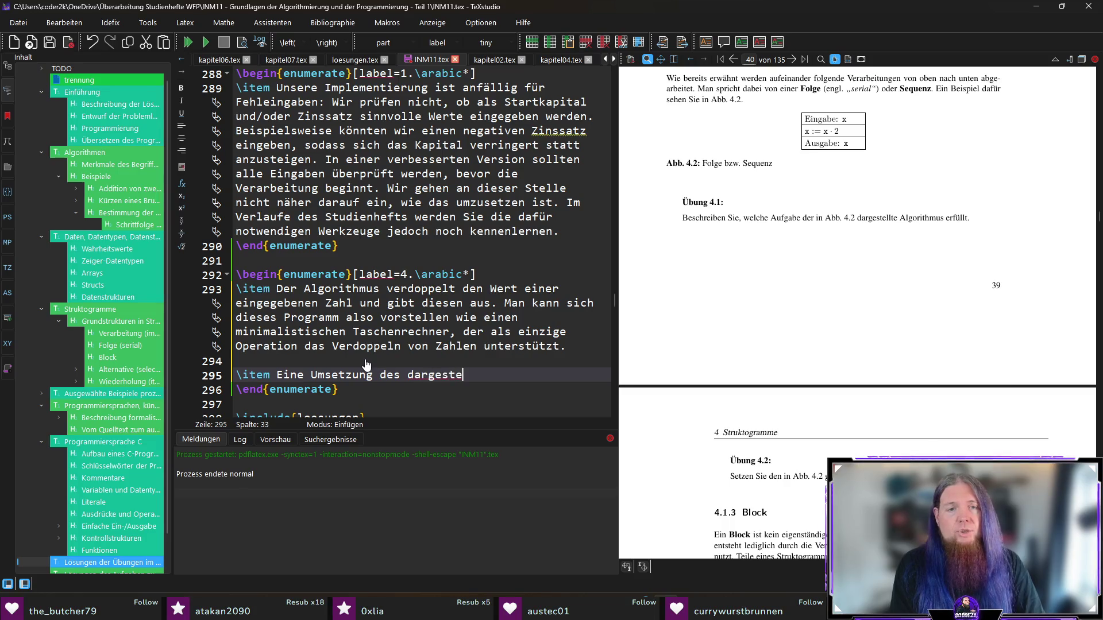
text(rithmus in der Sprache C könnte wie folgt aussehen:)
key(Return)
text(\code)
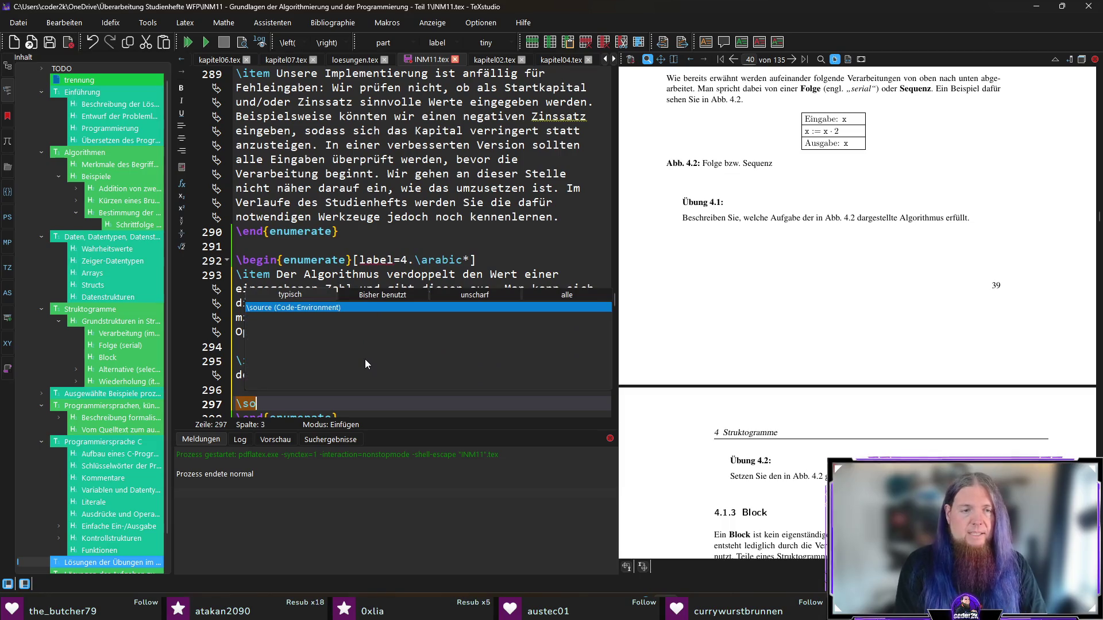
key(Return)
scroll(367, 365, down, 3)
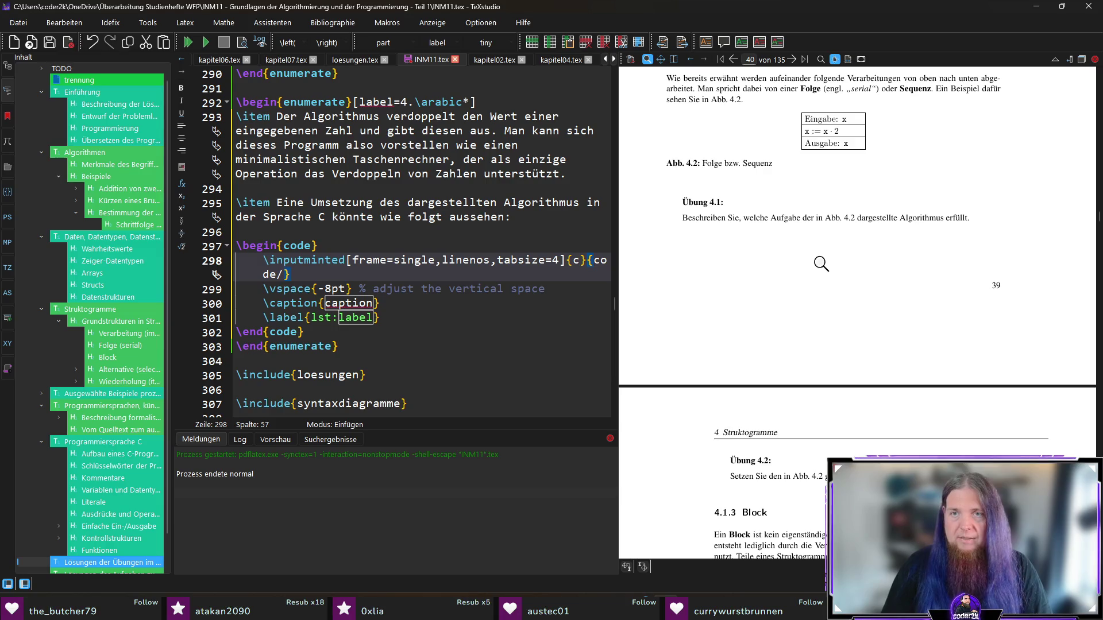
key(alt+Tab)
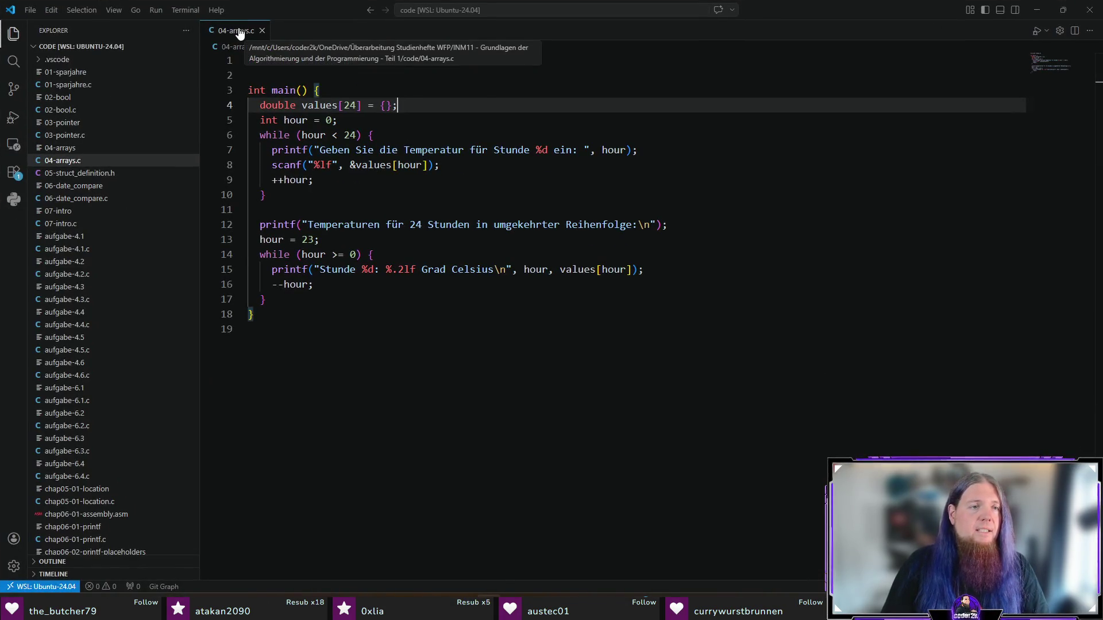
- Create the file chap04-uebung-4.2.c in the code folder from the Explorer
scroll(81, 308, down, 10)
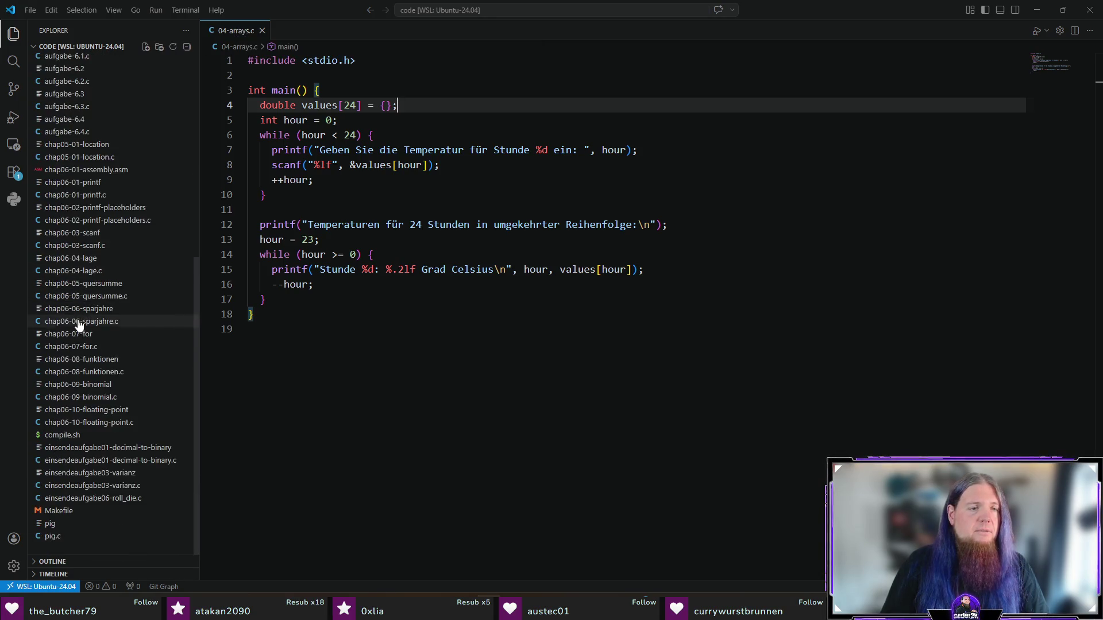
double_click(90, 552)
text(u)
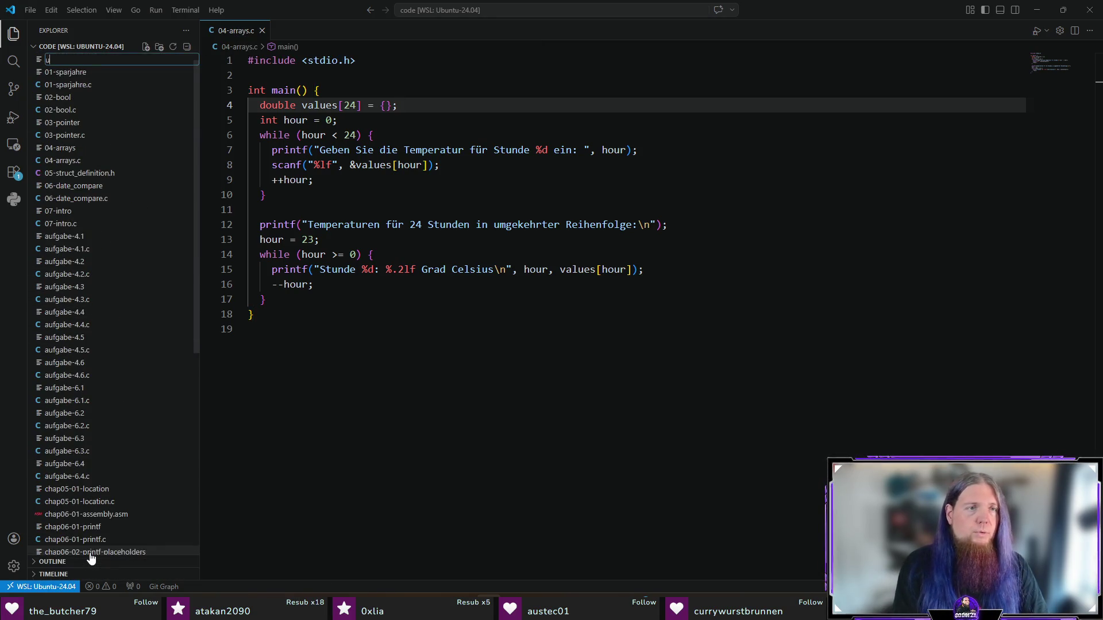
key(BackSpace)
text(04-)
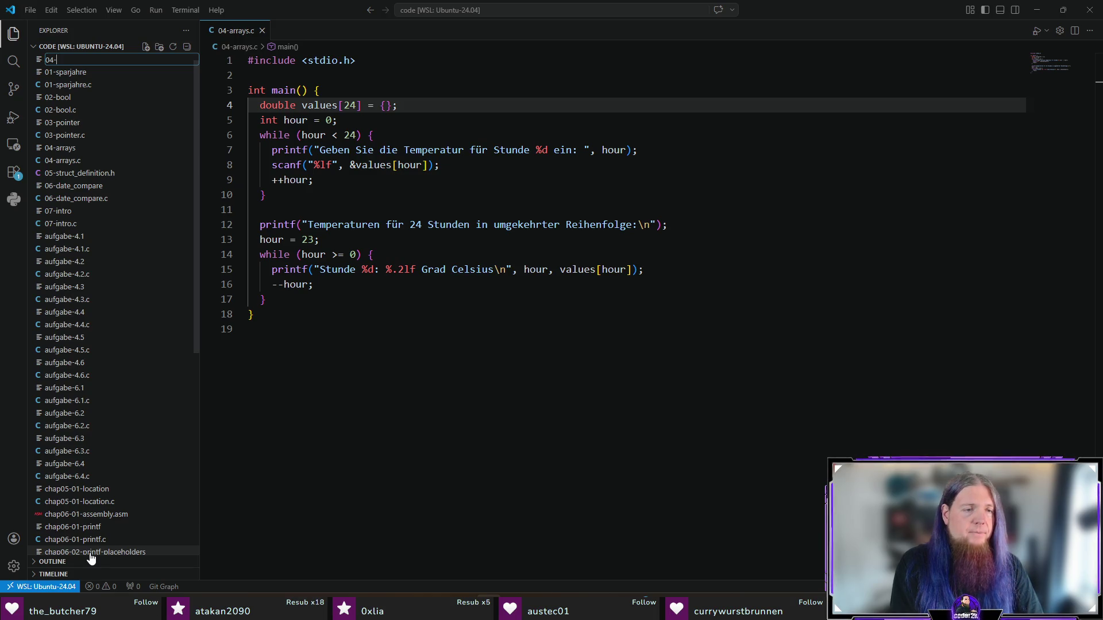
key(BackSpace)
key(BackSpace)
key(BackSpace)
text(chap04)
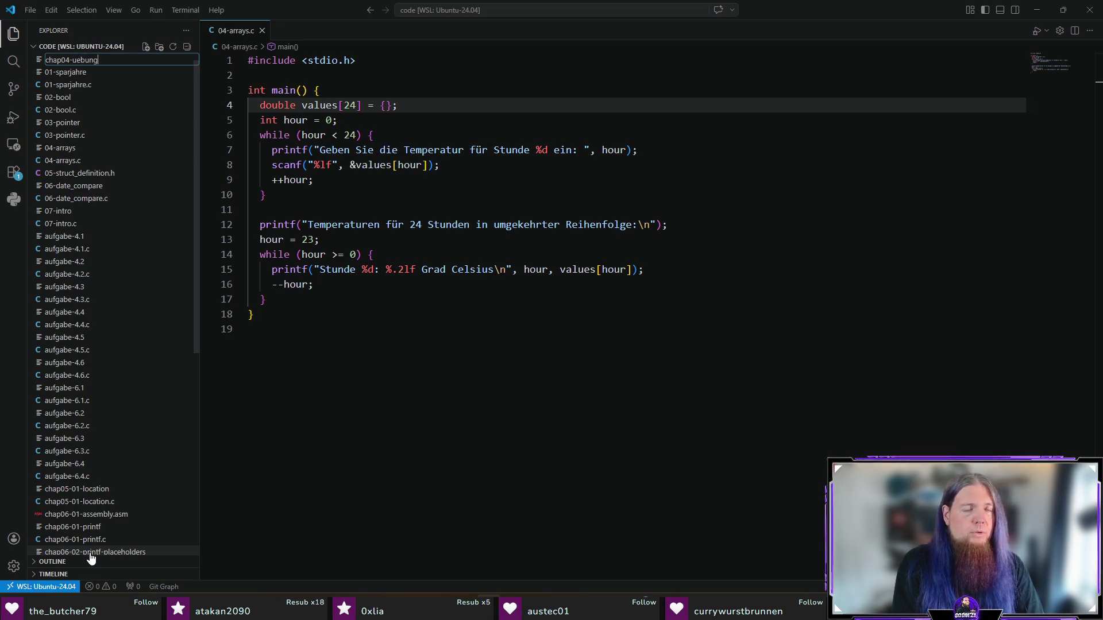
text(-uebung-4.2.c)
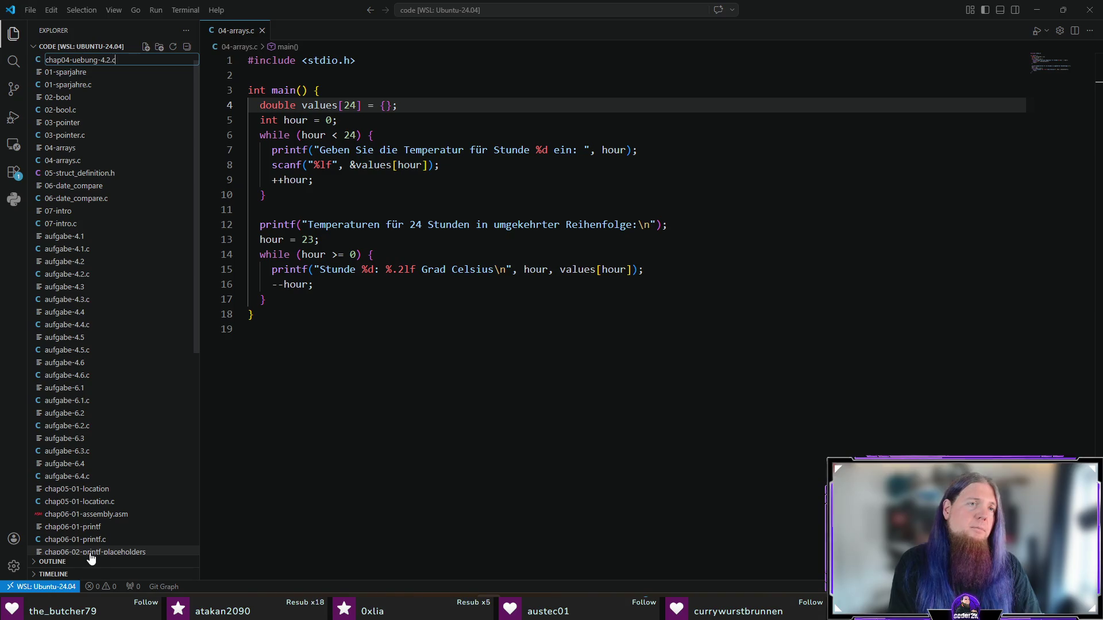
key(Return)
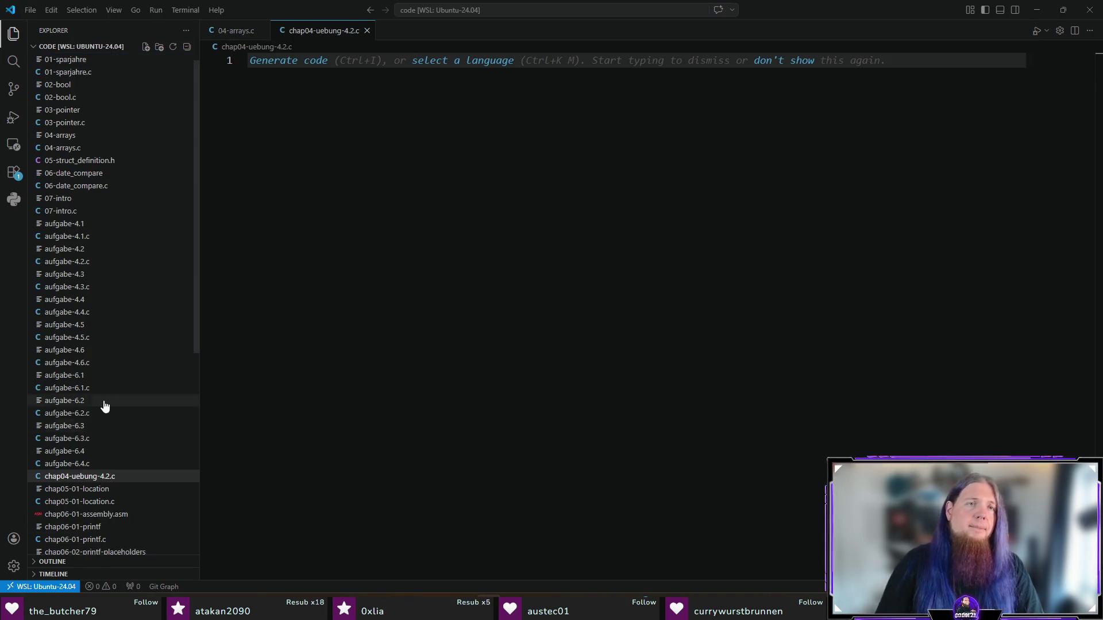
- Add #include <stdio.h> and an empty int main(void) function
text(#)
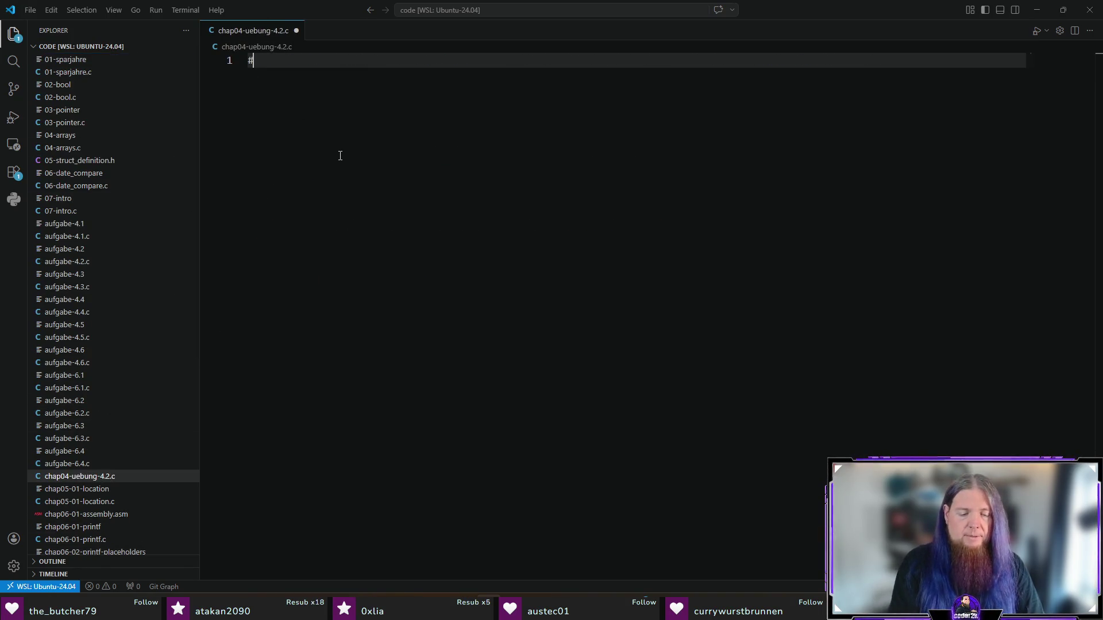
text(include <stdio.h>)
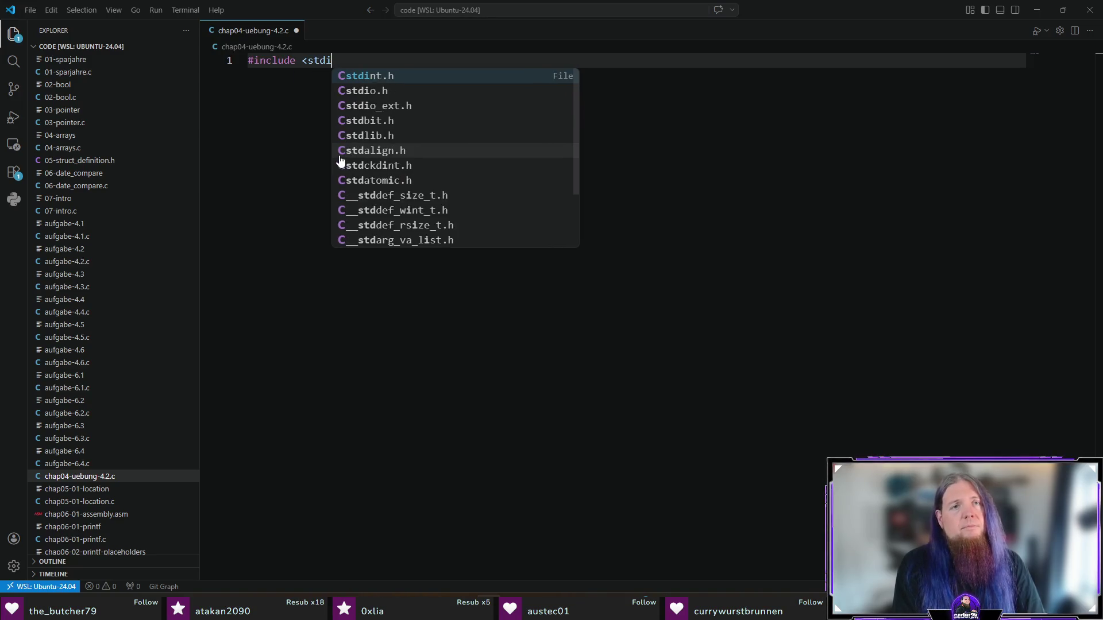
key(Return)
key(Return)
text(int )
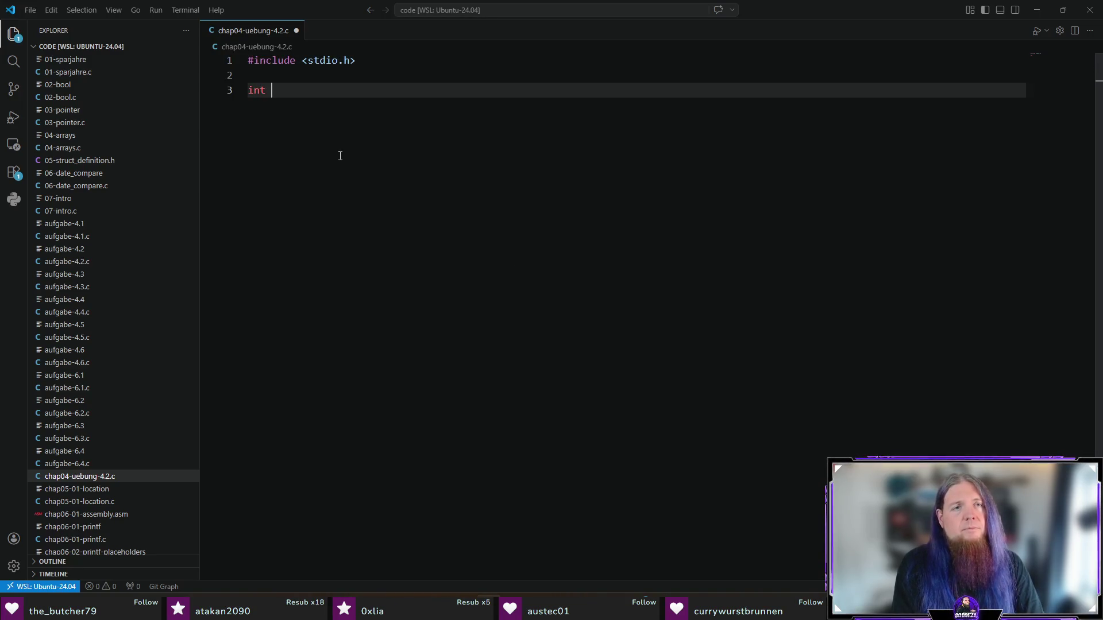
text(main(void) {)
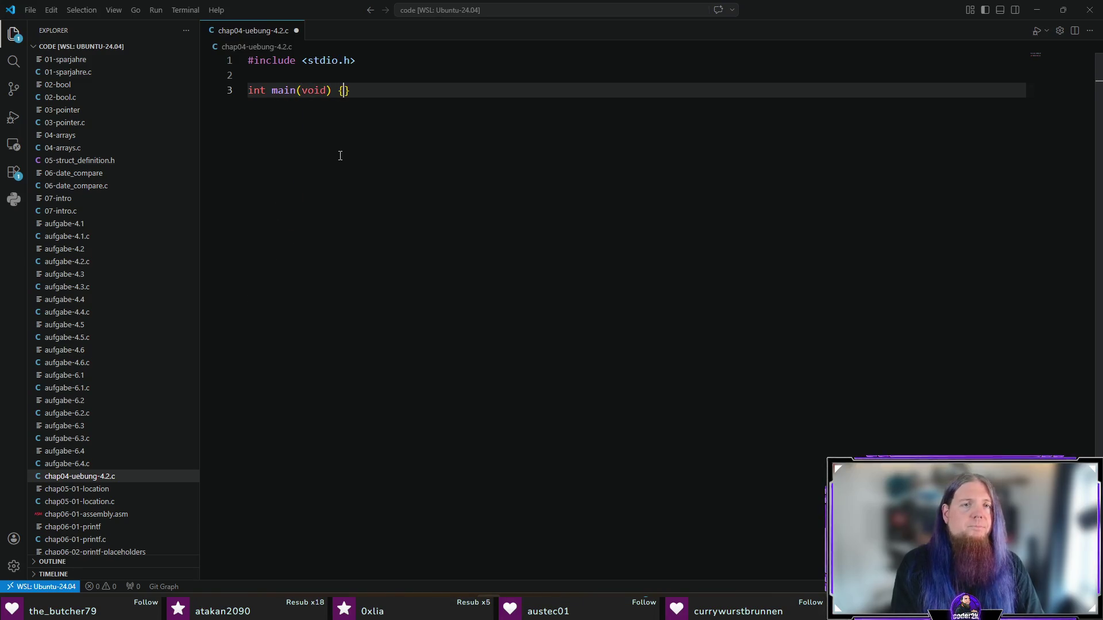
key(Return)
key(Down)
key(Return)
key(Up)
key(Up)
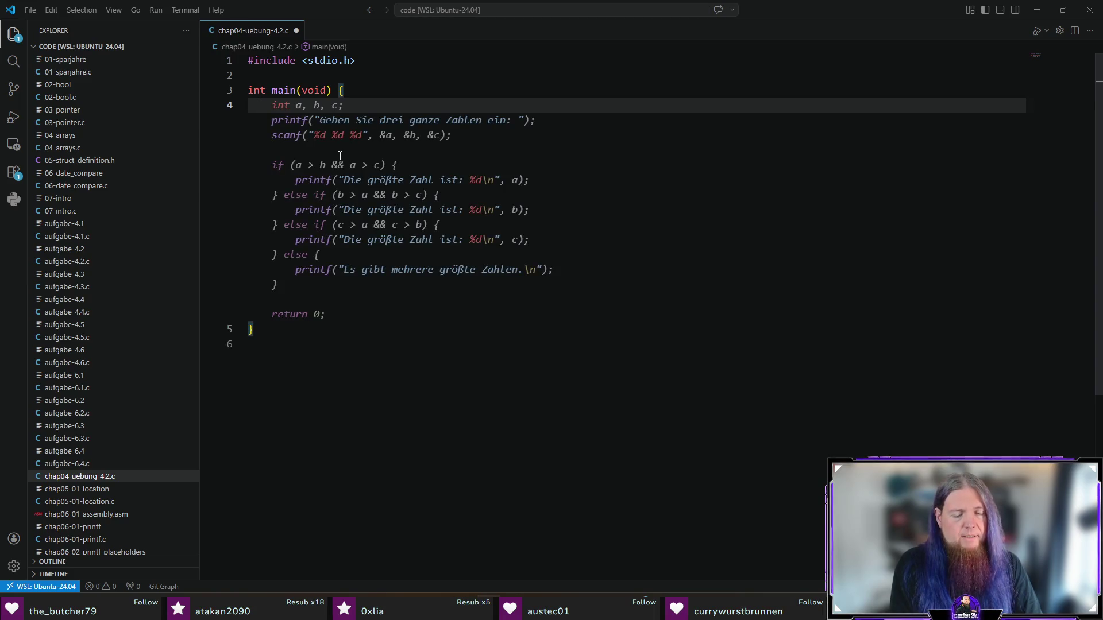
- Declare int x; as the first statement in main
text(printf("Hallo, Welt!\n");)
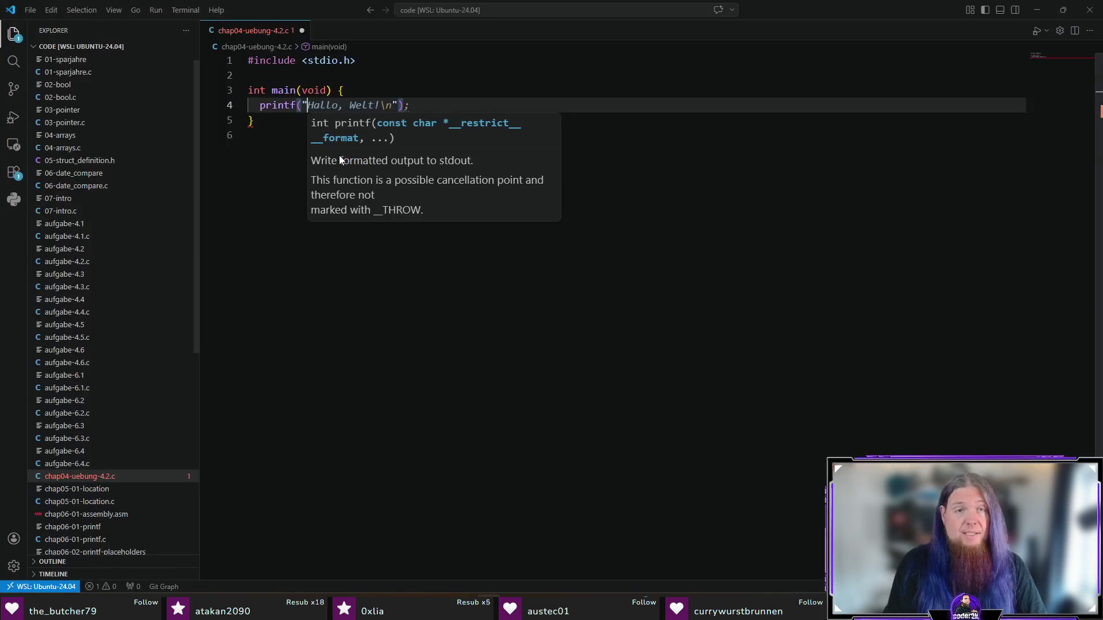
key(ctrl+z)
key(ctrl+z)
key(ctrl+z)
text(int n)
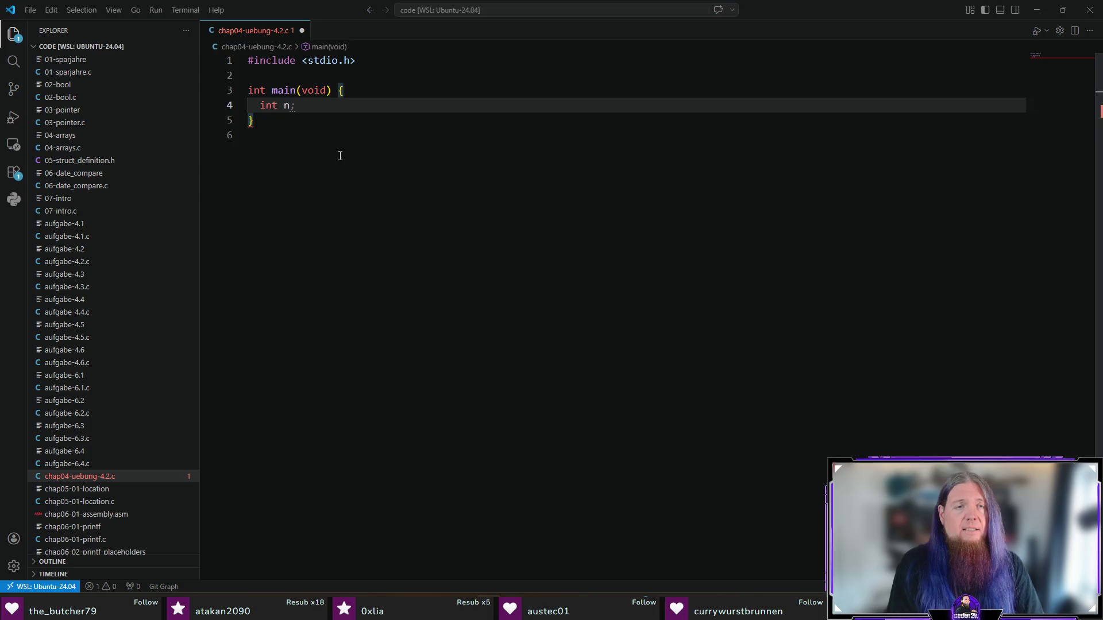
key(BackSpace)
text(x;)
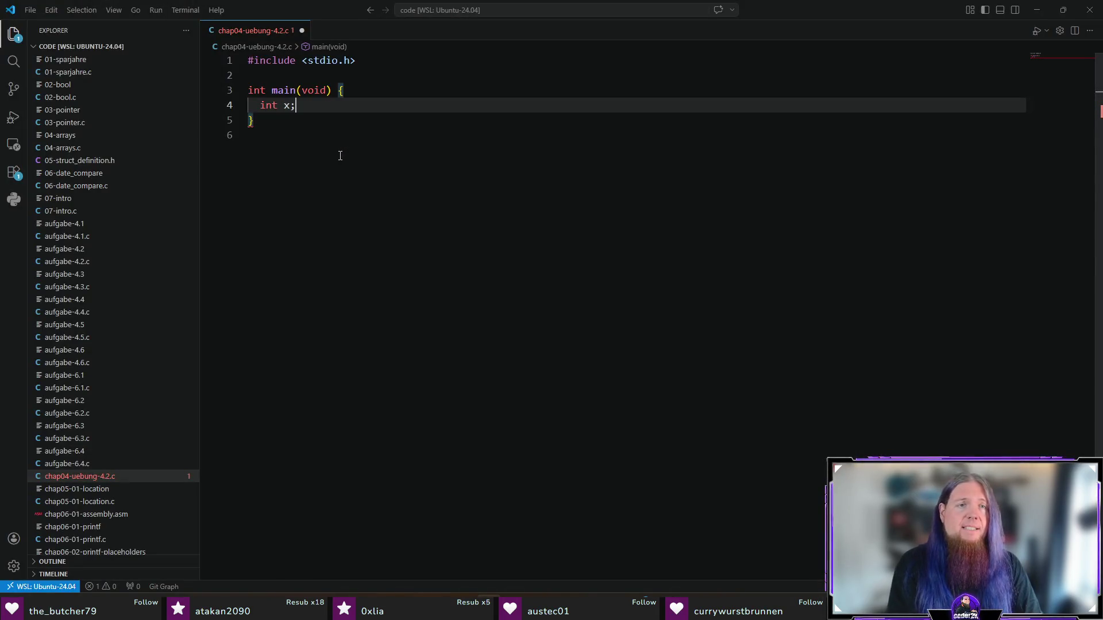
key(Return)
- Read x with scanf, double it with x = x * 2, and print it with printf
text(scanf("%d", &x);)
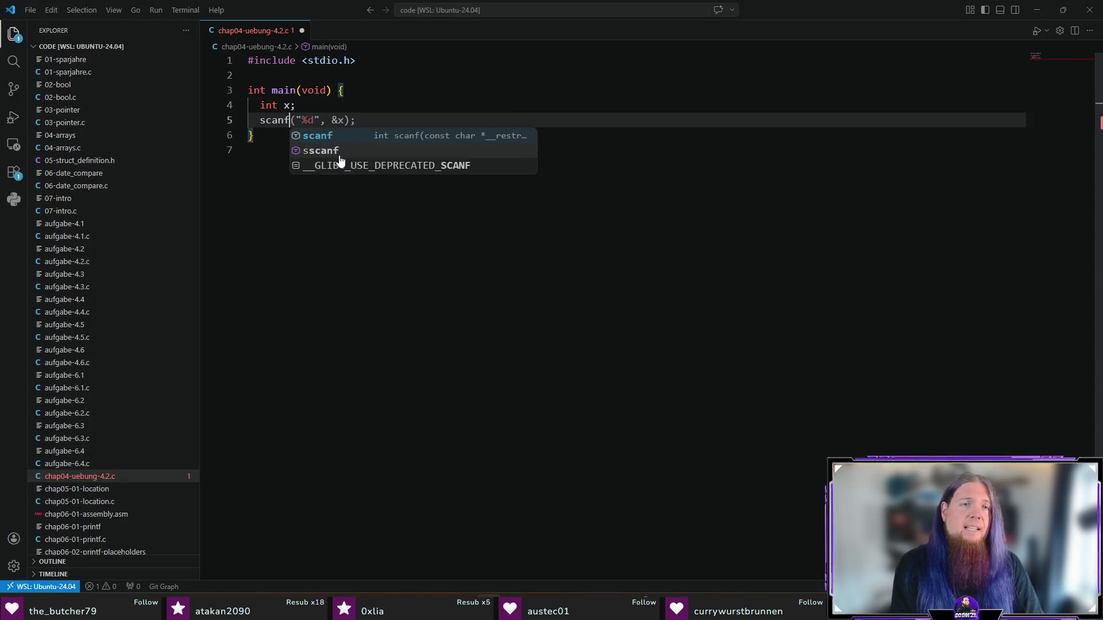
key(Tab)
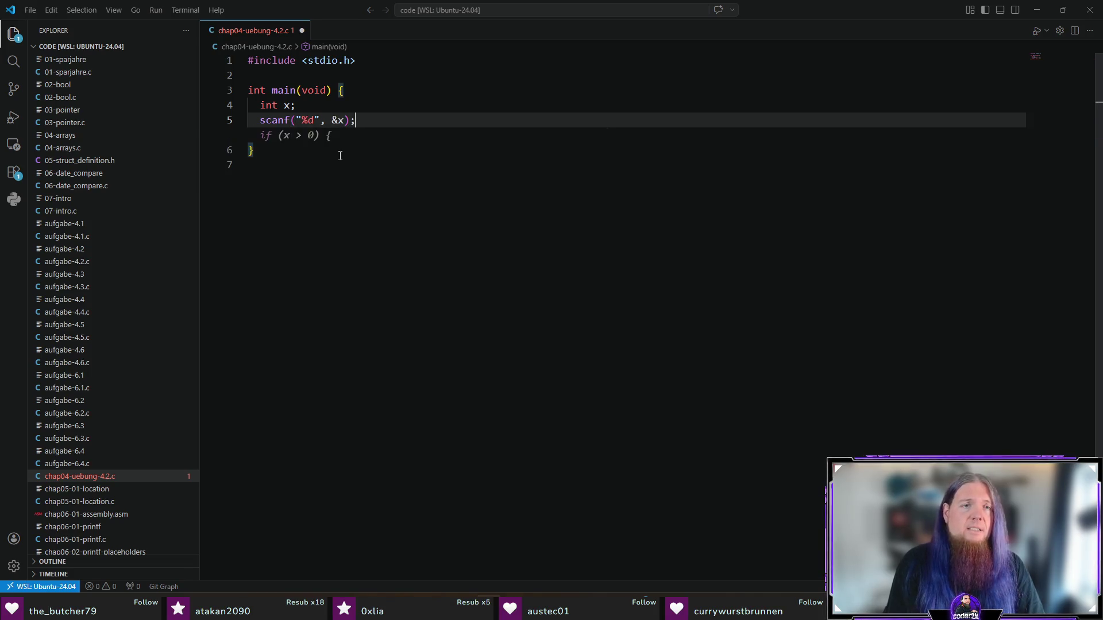
key(Return)
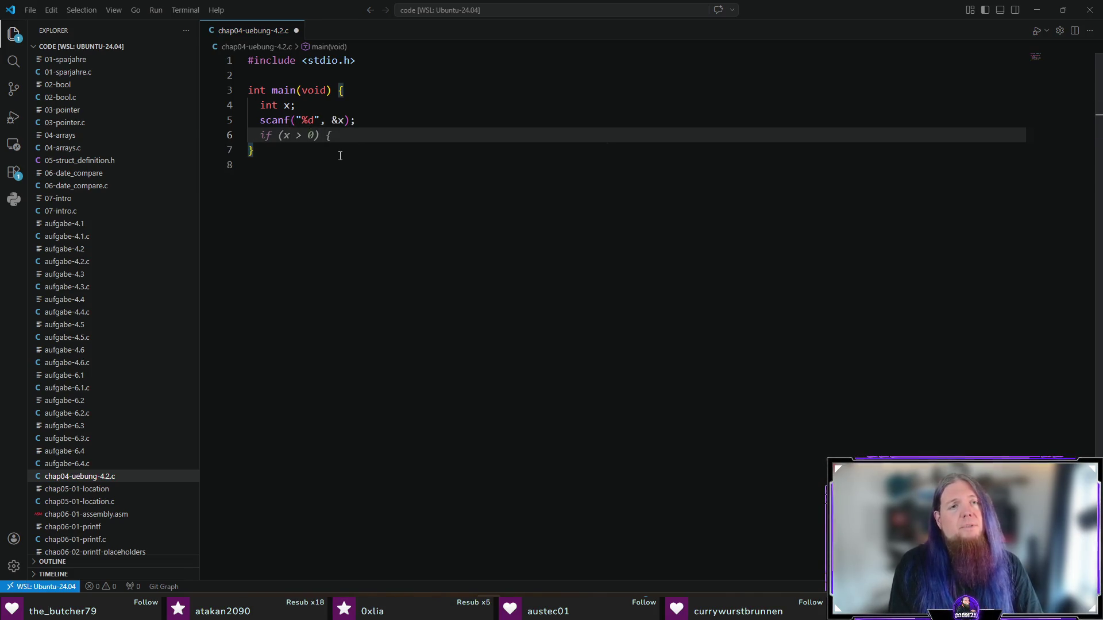
text(x =)
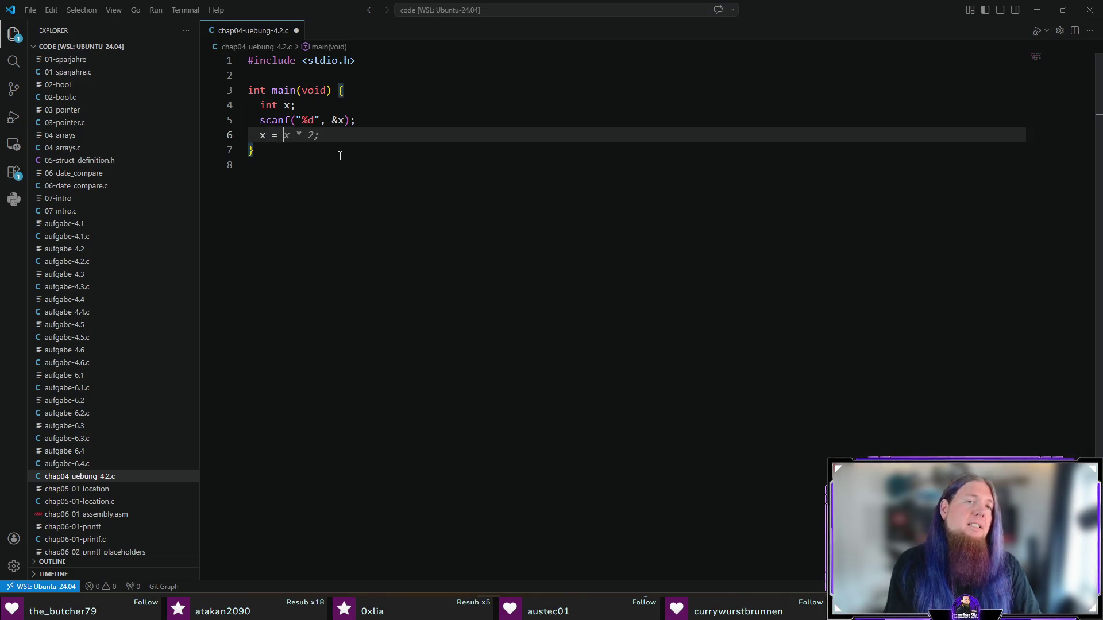
key(Tab)
key(alt+Tab)
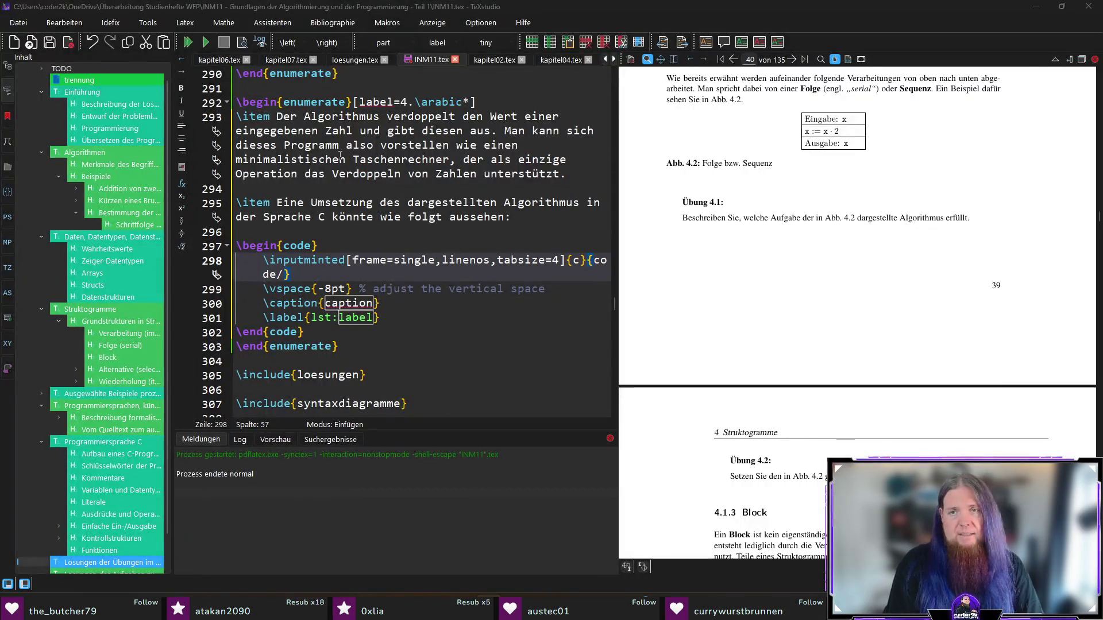
key(alt+Tab)
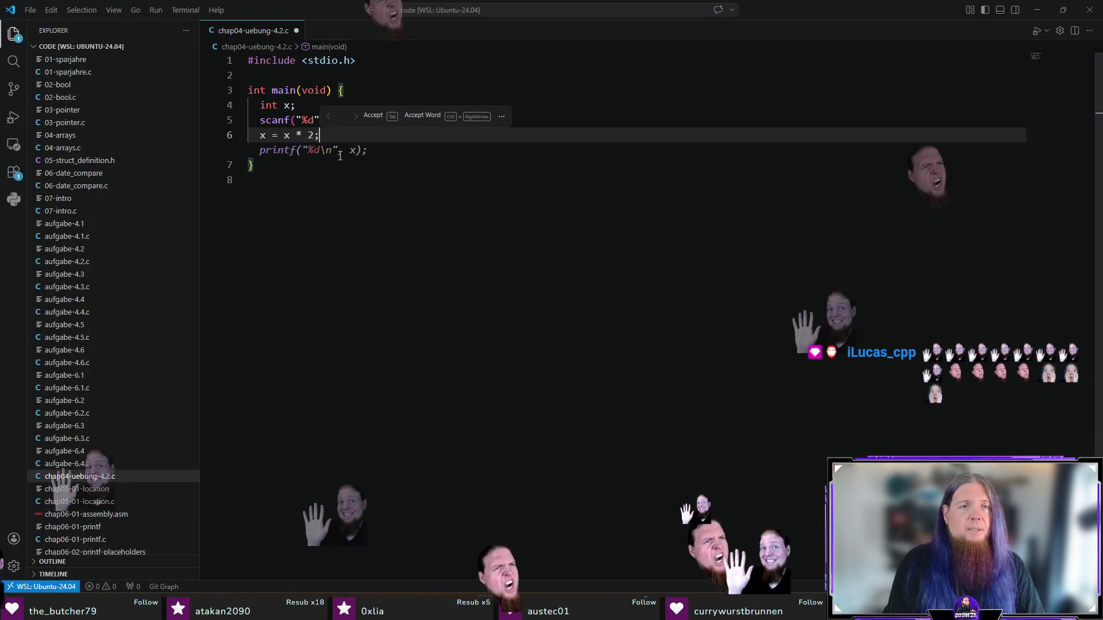
key(Tab)
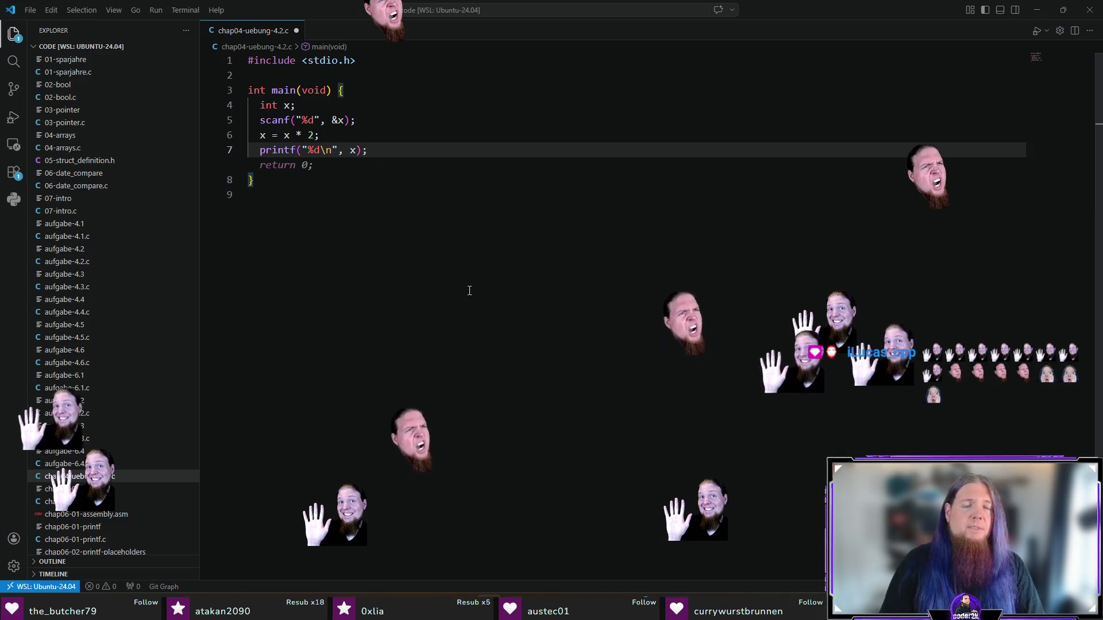
- Save the doubling C file and build it with ./compile.sh in the terminal
click(469, 291)
key(ctrl+s)
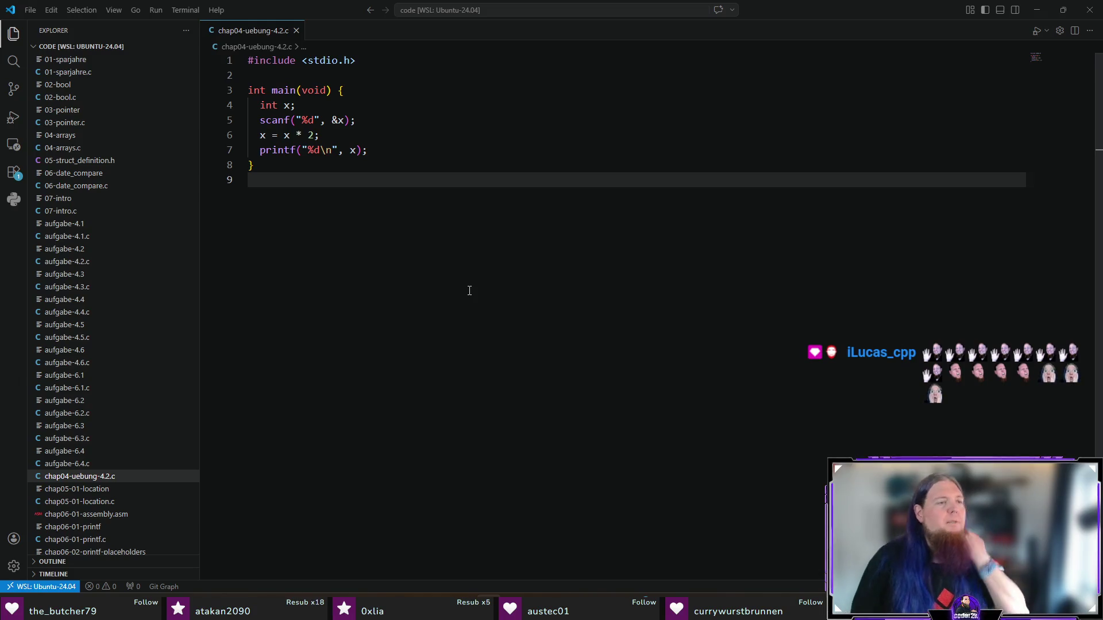
key(ctrl+grave)
text(./compile.sh)
key(Return)
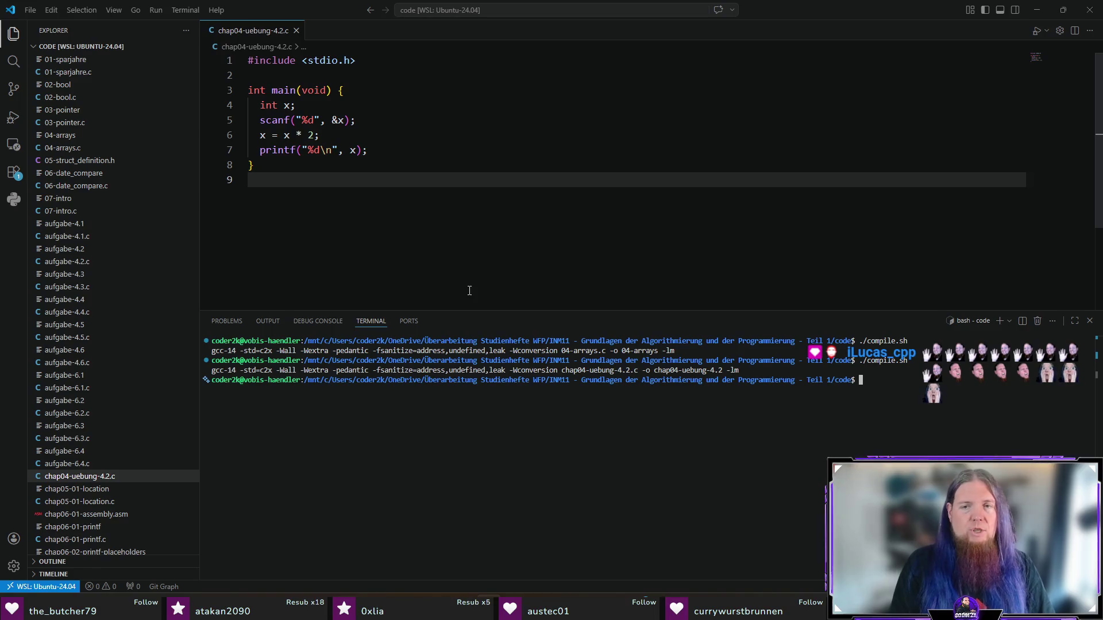
- Run chap04-uebung-4.2 with input 21 to confirm it prints 42, then return to INM11.tex
text(/chap04-uebung-4.2)
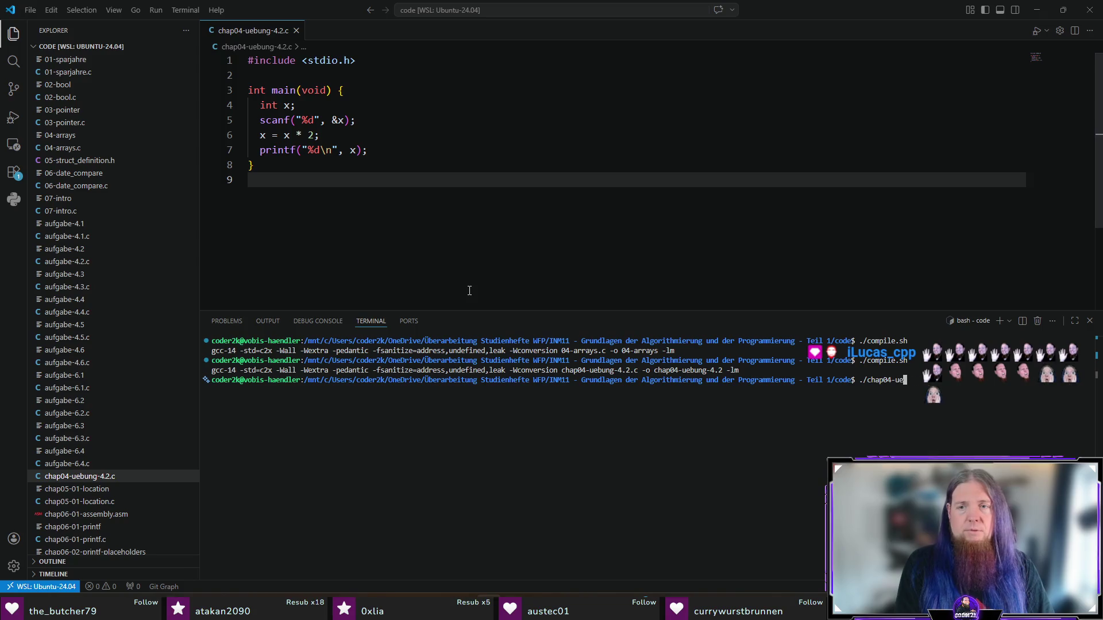
key(Return)
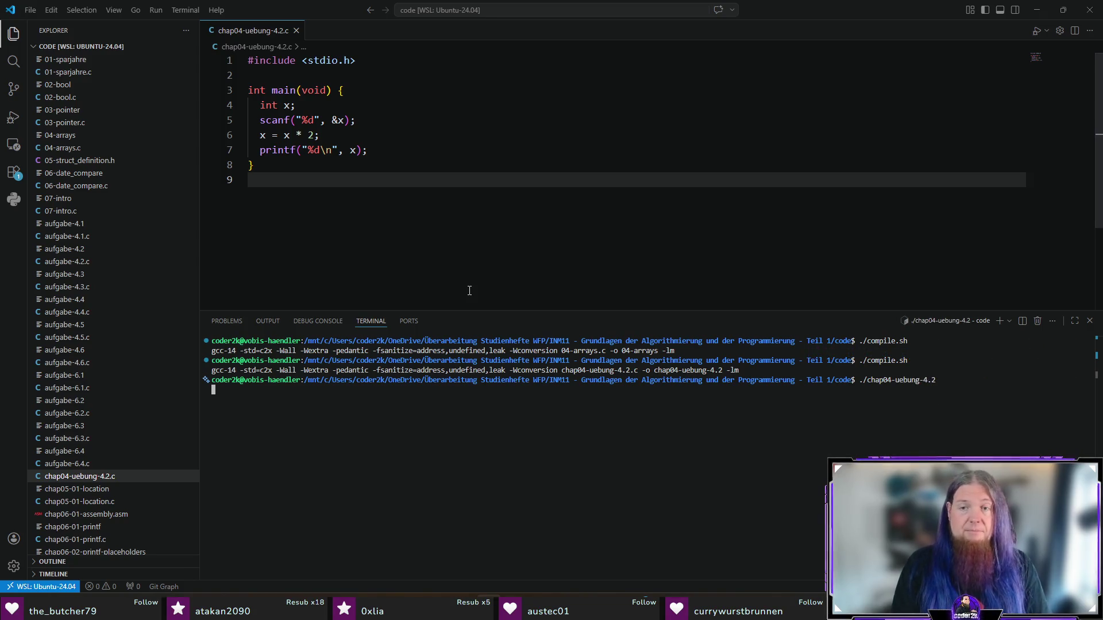
text(21)
key(Return)
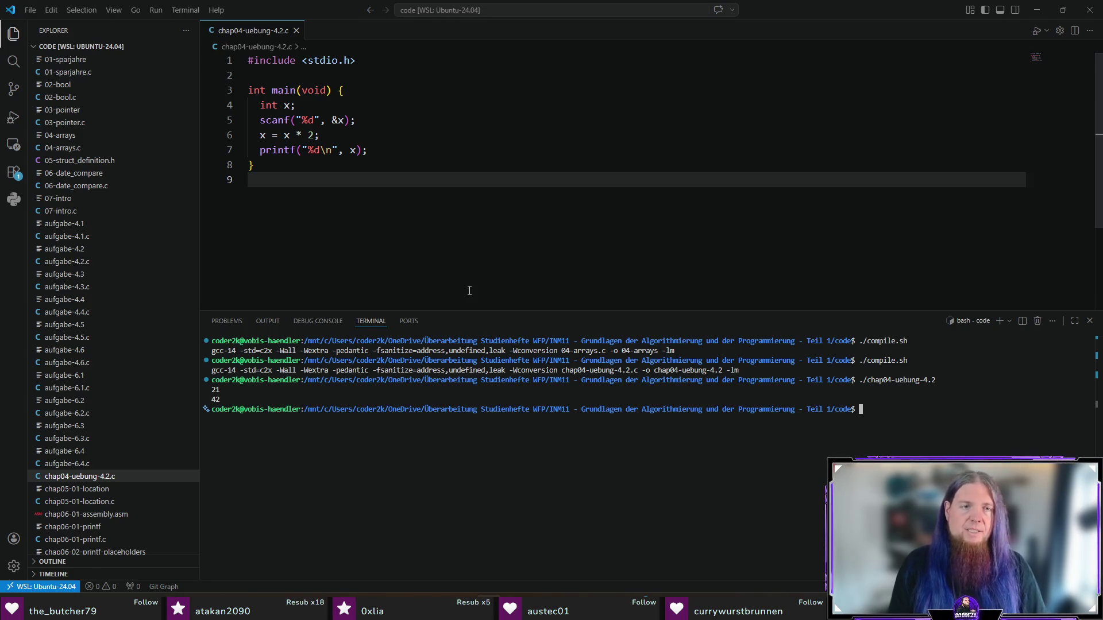
key(ctrl+j)
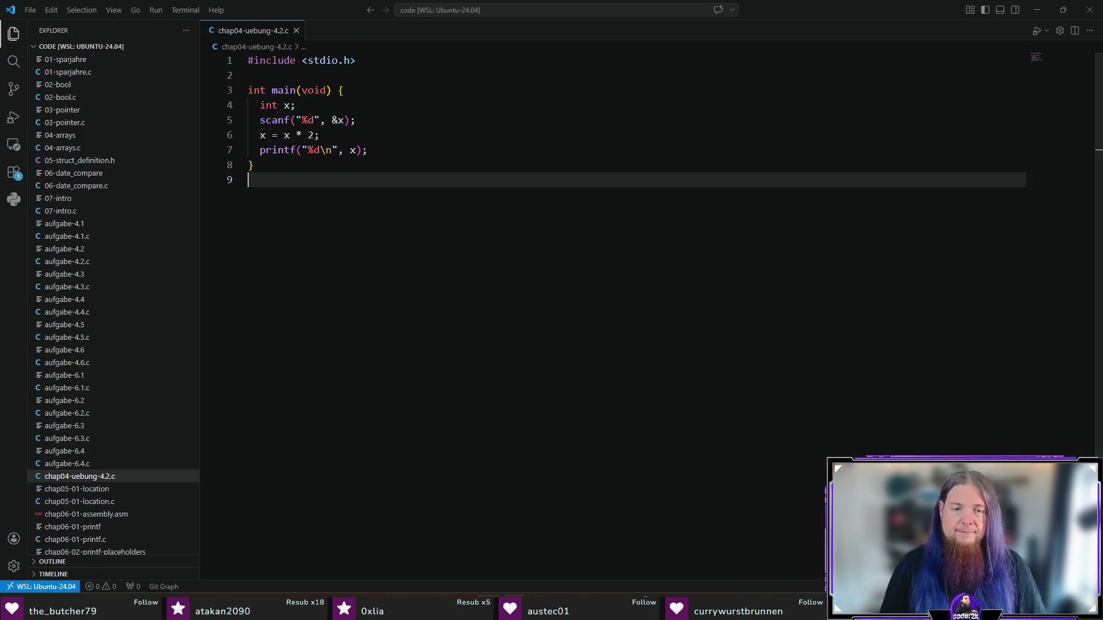
key(alt+Tab)
key(alt+Tab)
key(alt+Tab)
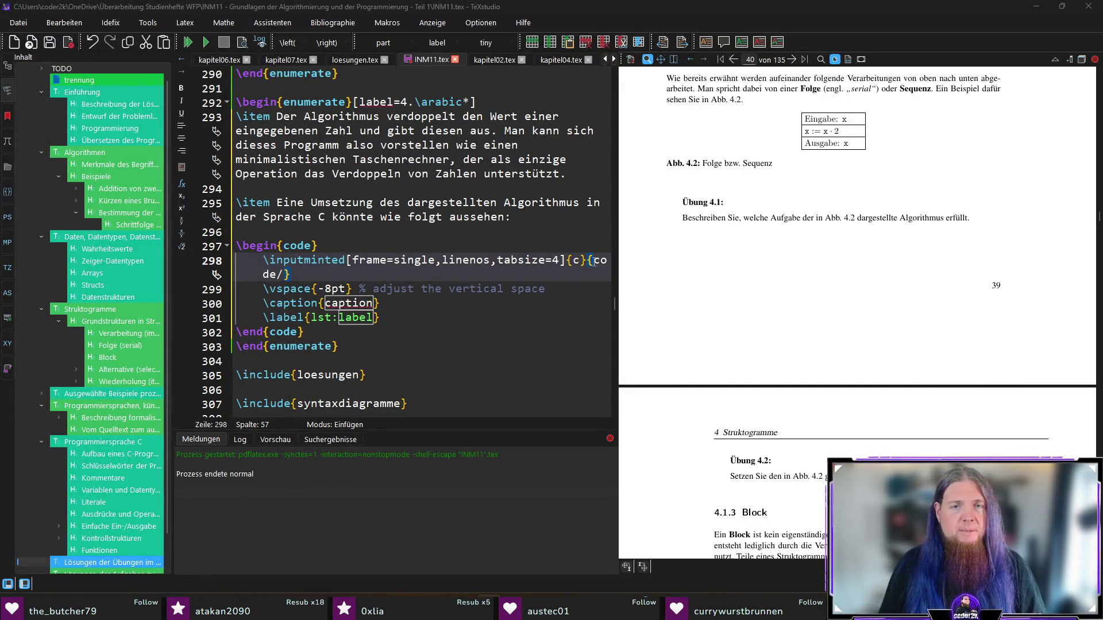
- Complete the \inputminted path as code/chap04-uebung-4.2.c and cut that line
click(283, 275)
text(chap04)
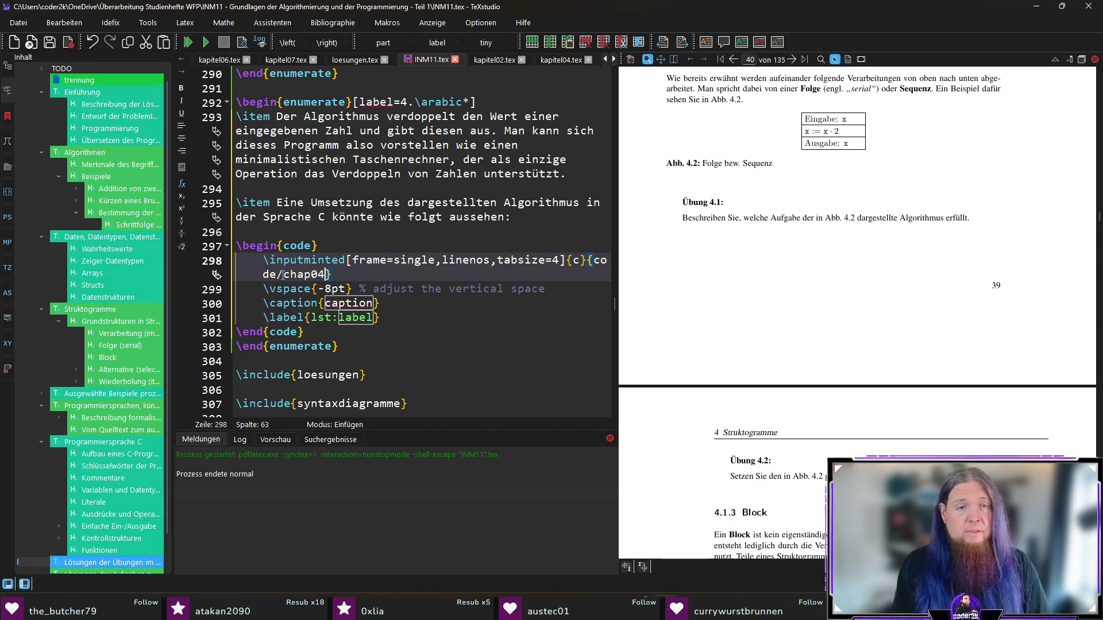
text(-uebung-4.2)
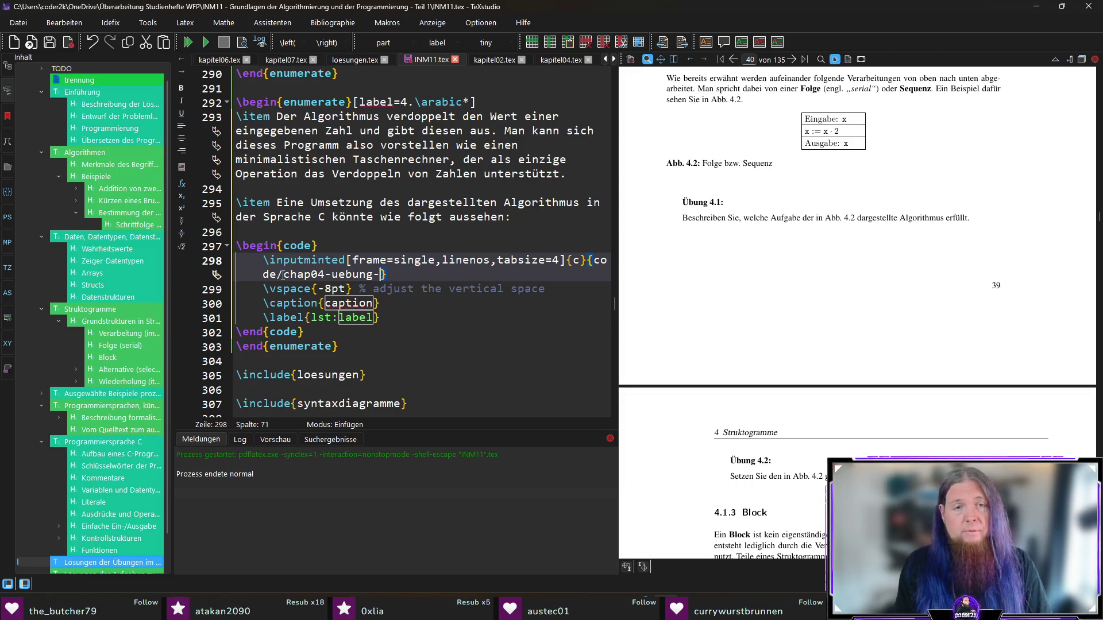
text(.c)
key(ctrl+Right)
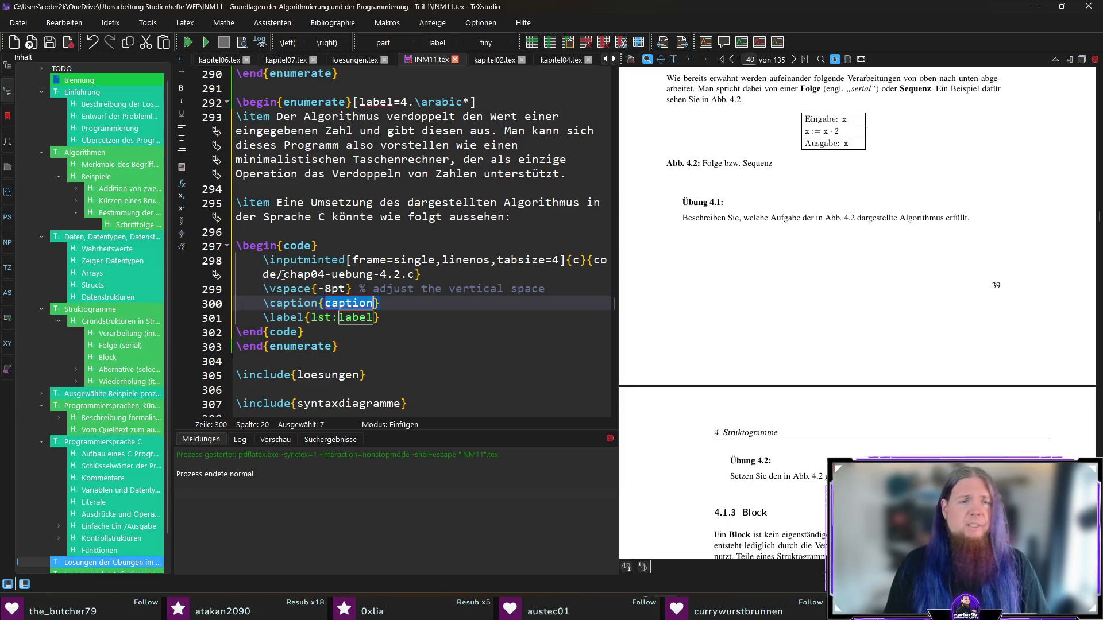
key(Up)
key(Up)
key(Home)
key(shift+End)
key(ctrl+c)
key(Delete)
- Replace the captioned code block with the \inputminted line, save INM11.tex, and add spacing after it
key(Up)
key(Home)
key(shift+Down)
key(shift+Down)
key(shift+Down)
key(ctrl+v)
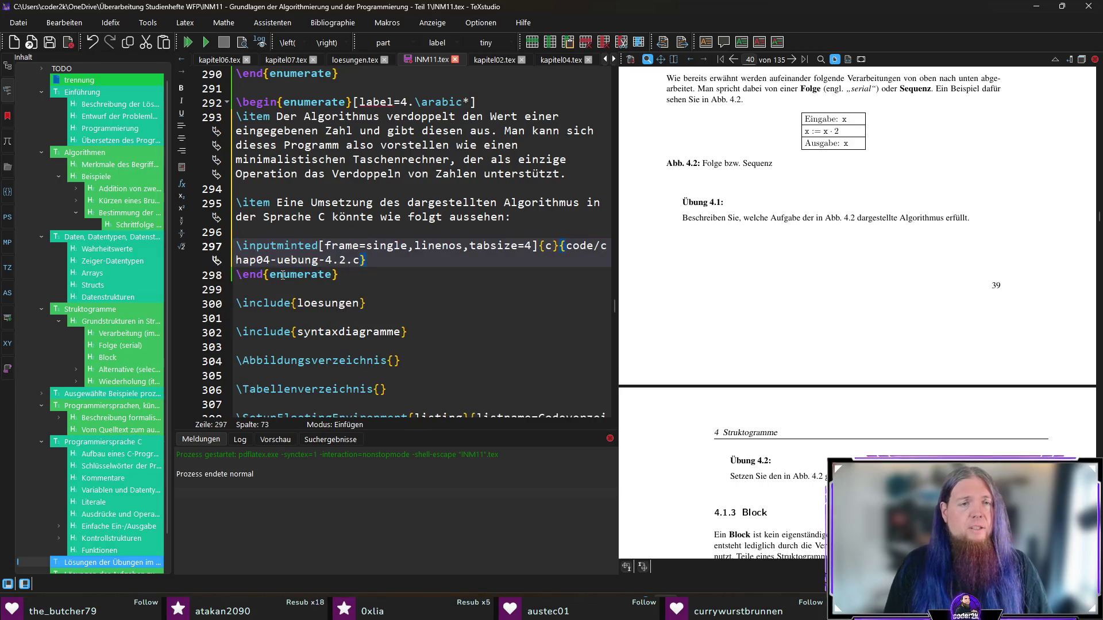
key(Return)
key(ctrl+s)
key(Up)
key(Up)
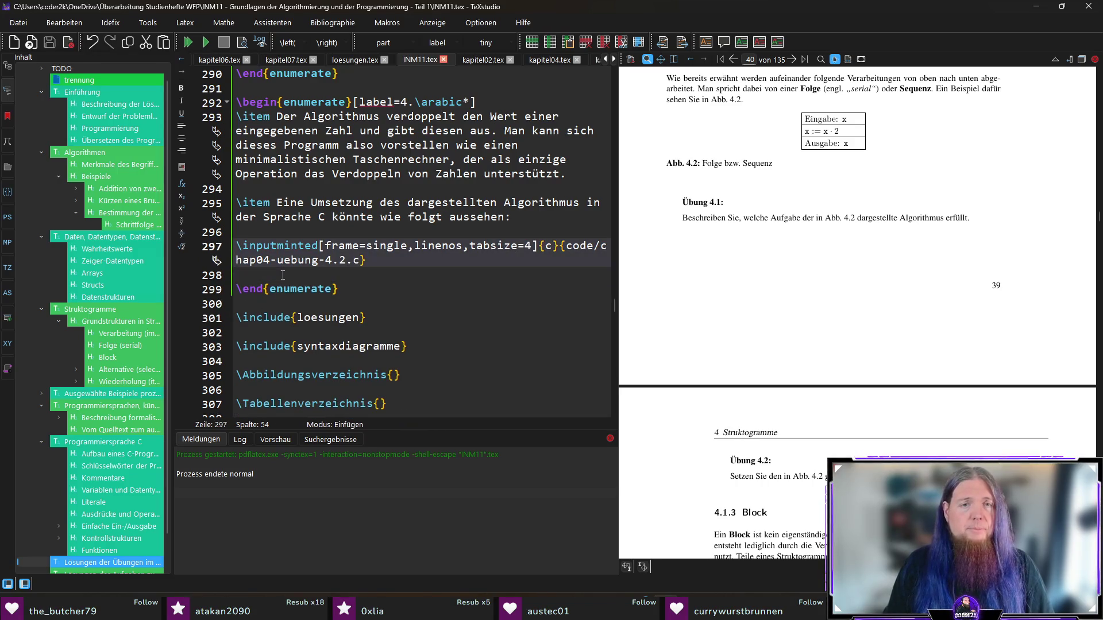
key(Down)
key(End)
key(Return)
key(Return)
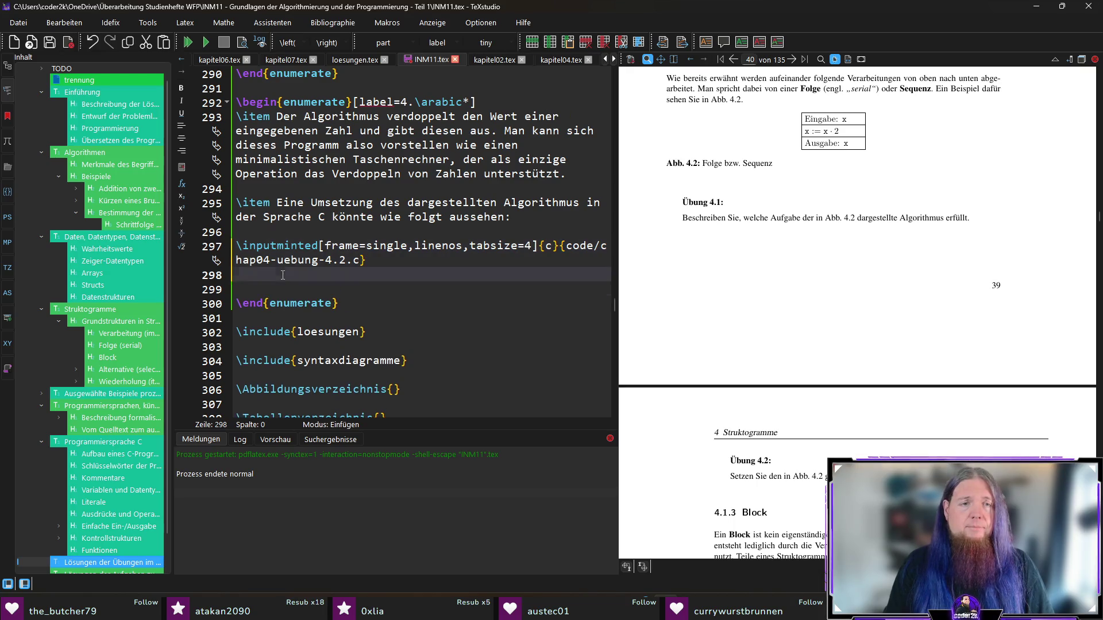
- Type the note that the program isn't very user-friendly and should first output 'Bitte geben Sie eine Zahl ein'
text(Bea)
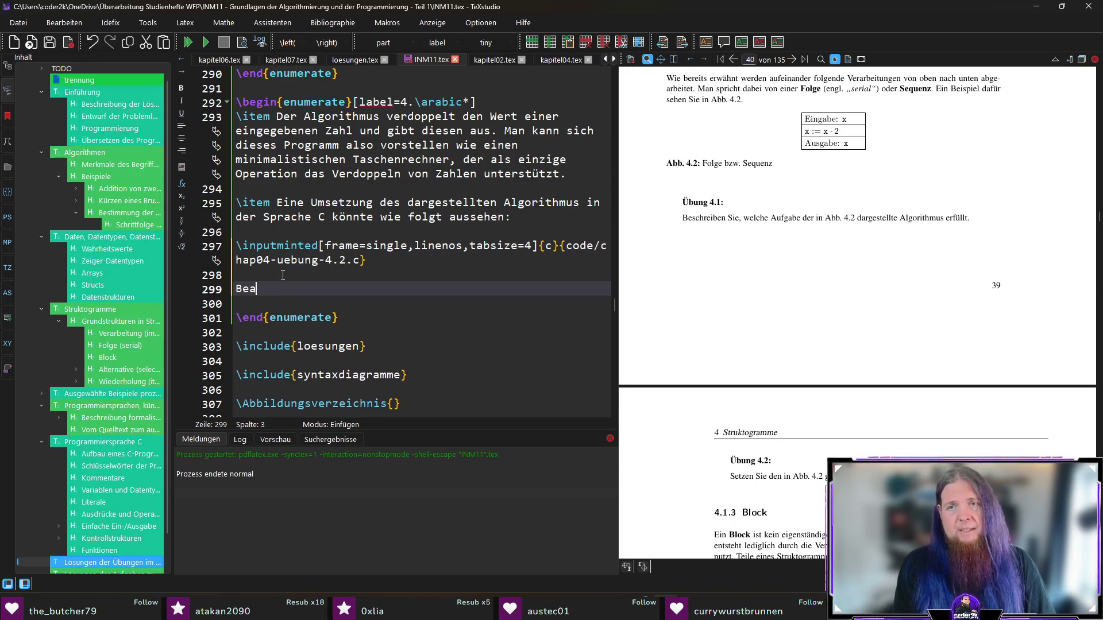
text(chten Sie, dass das )
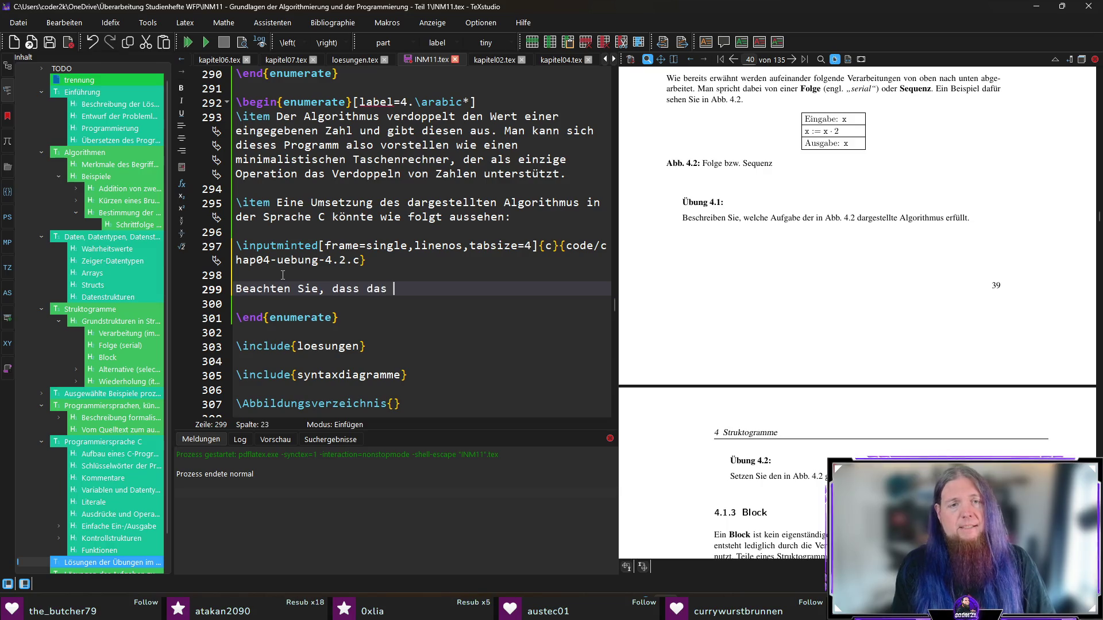
text(Programm nicht sonde)
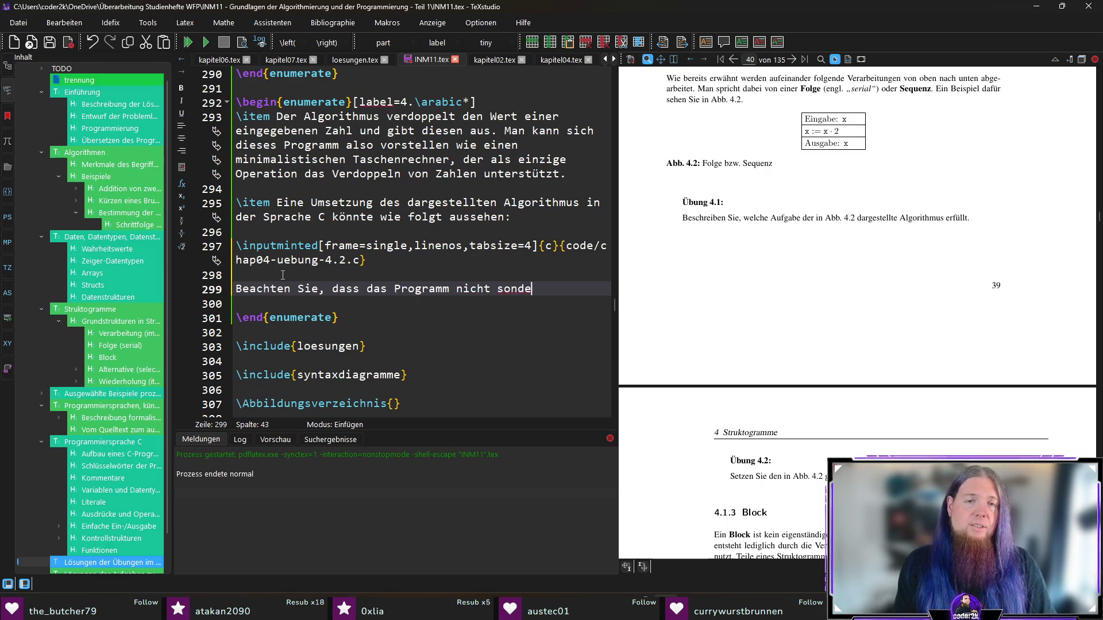
text(rlich)
key(ctrl+shift+Left)
text(beso)
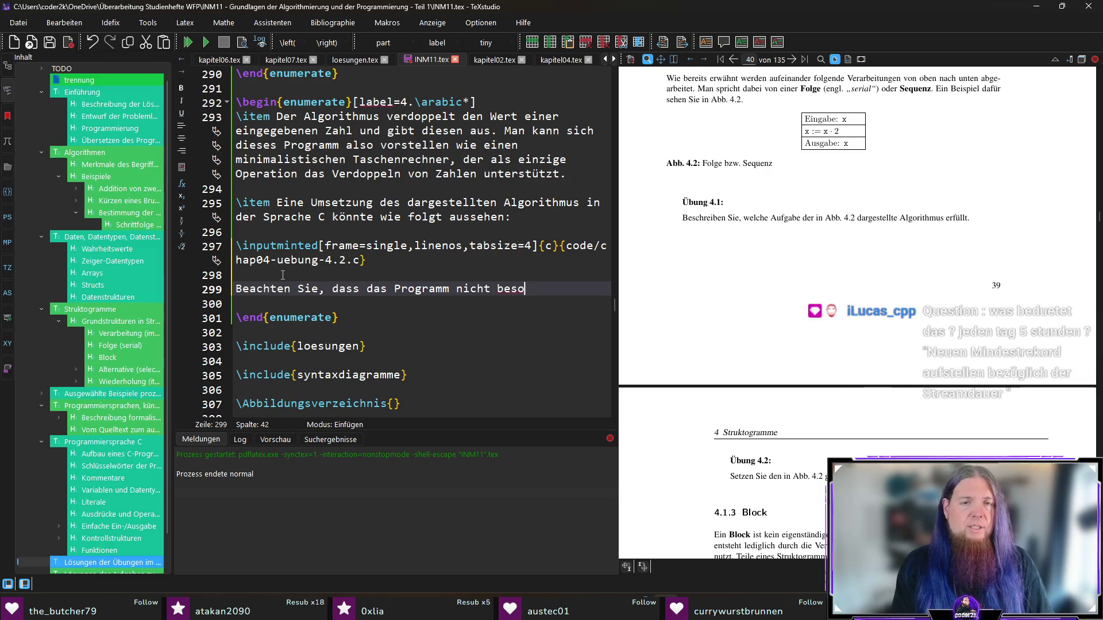
text(nders Nutzerfreundl)
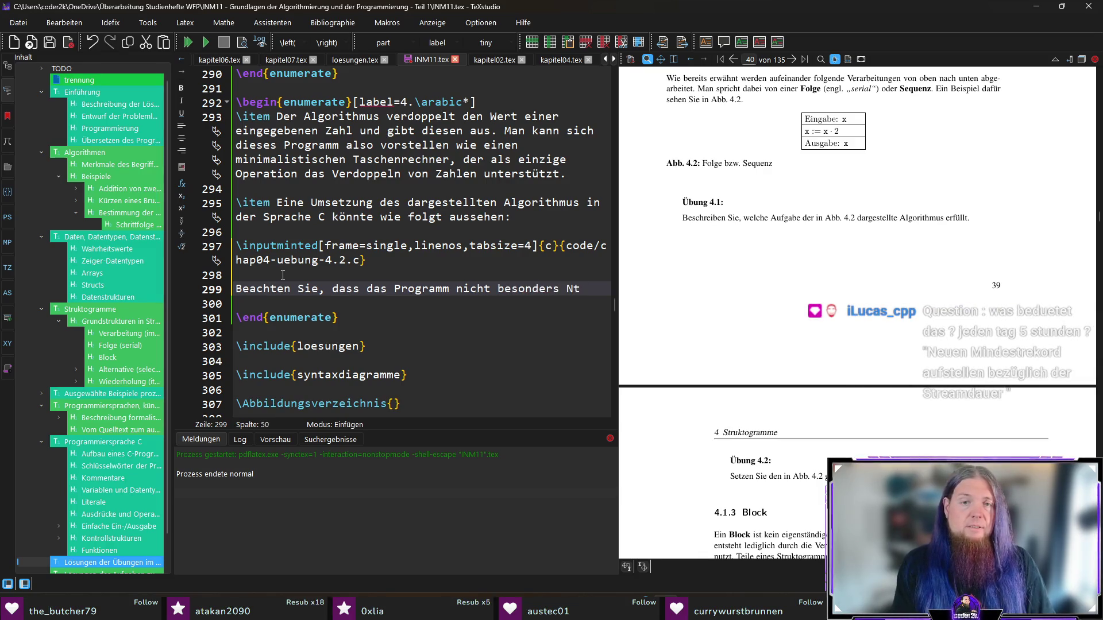
text(ich ist)
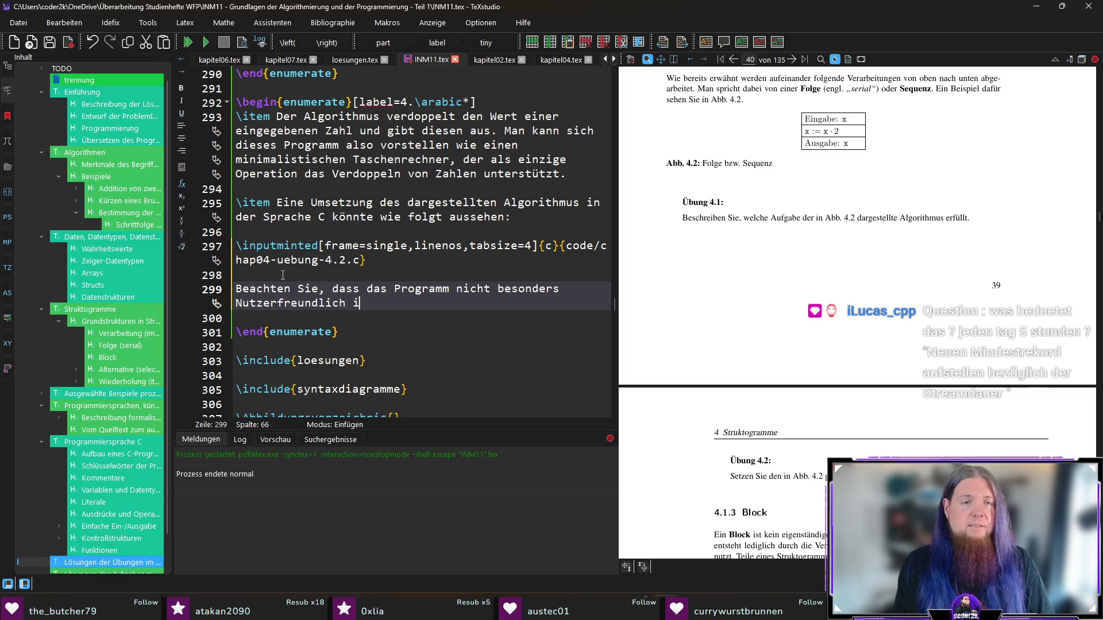
key(ctrl+Left)
key(ctrl+Left)
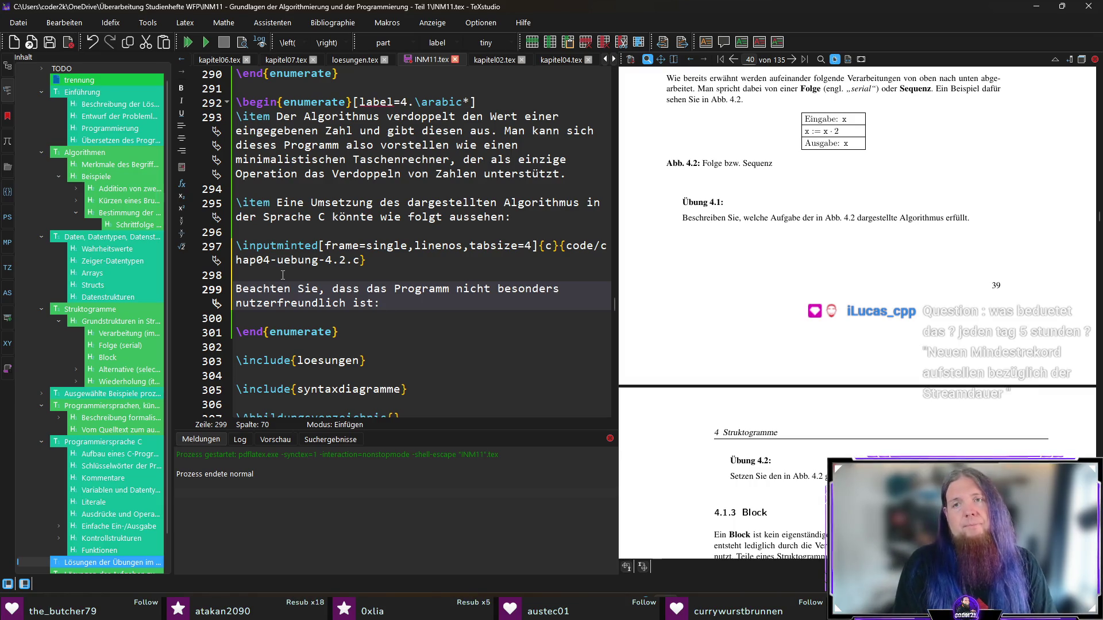
text(Zu Beginn des Programms wäre es )
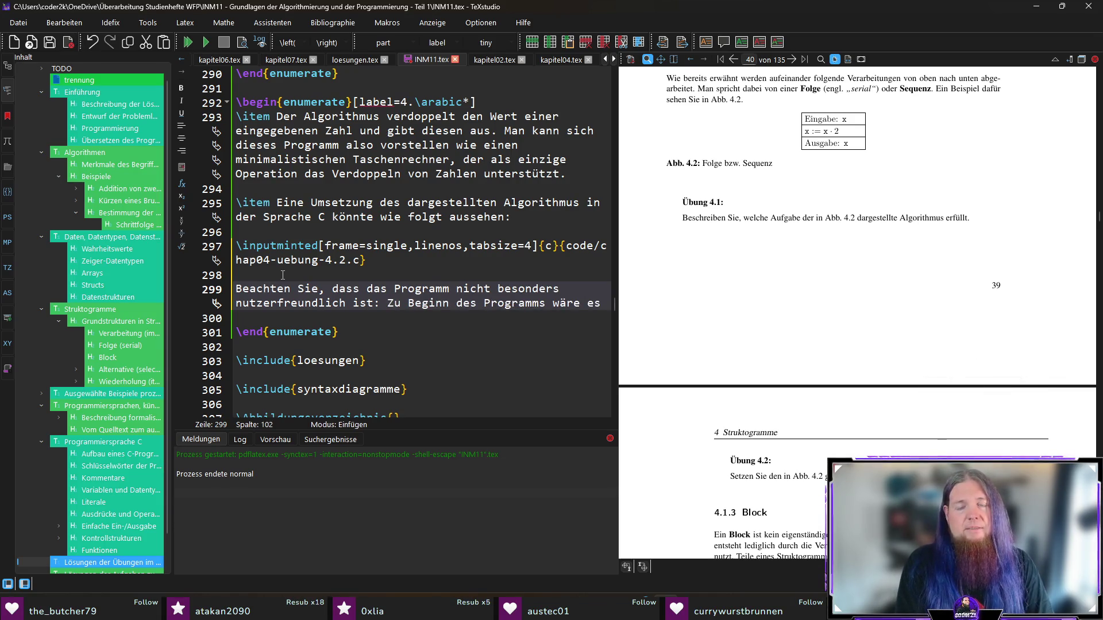
text(sinnvoll)
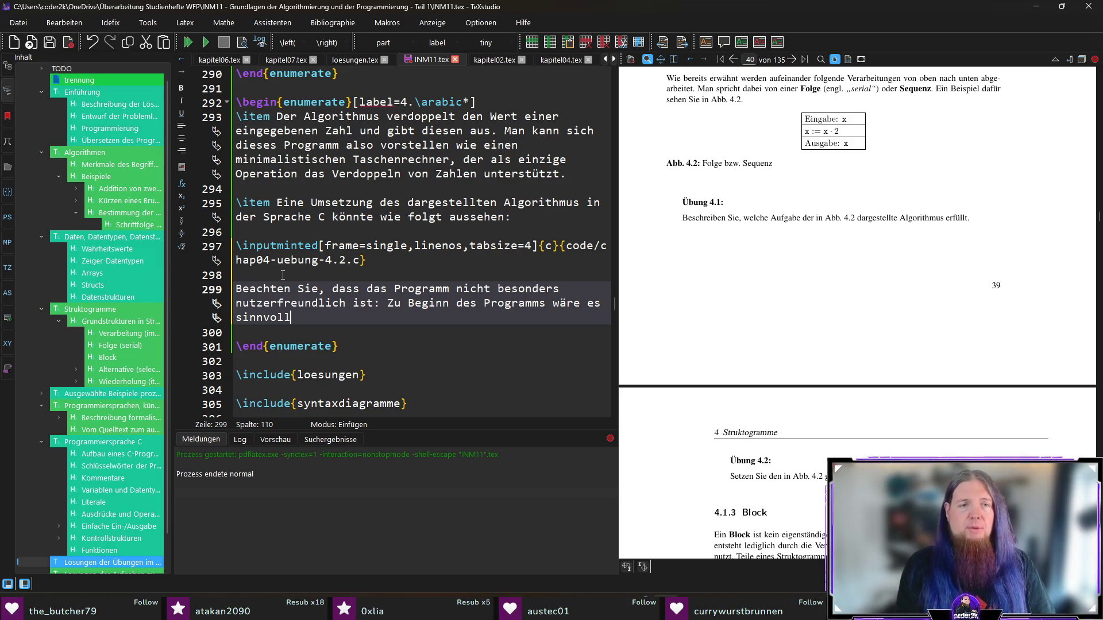
text(, ein)
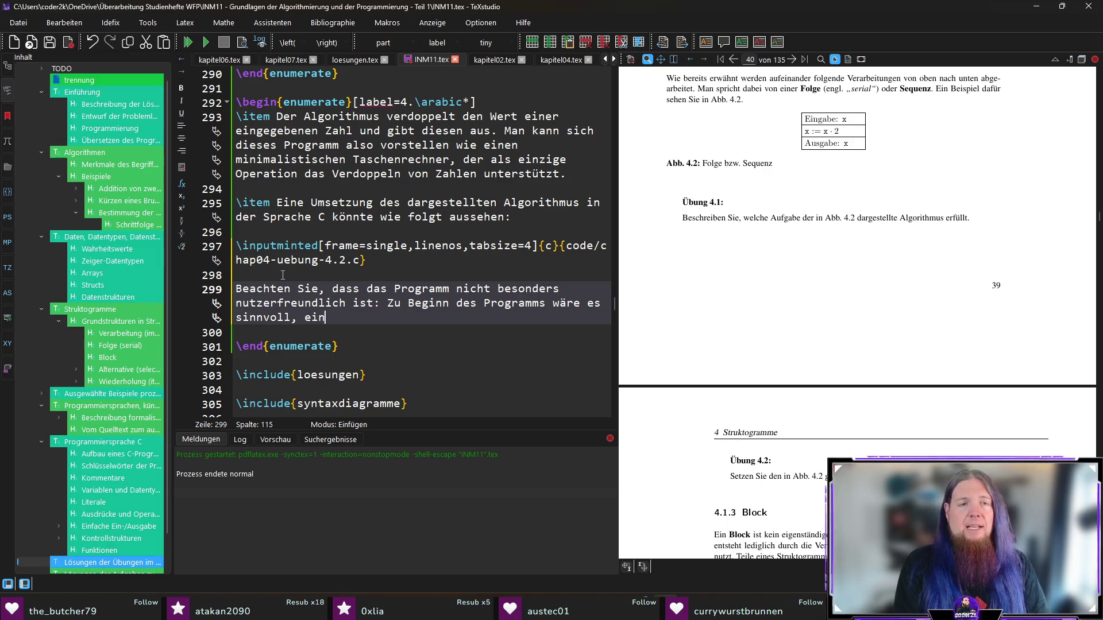
key(BackSpace)
key(BackSpace)
text(e)
text(ext auszugeben wie )
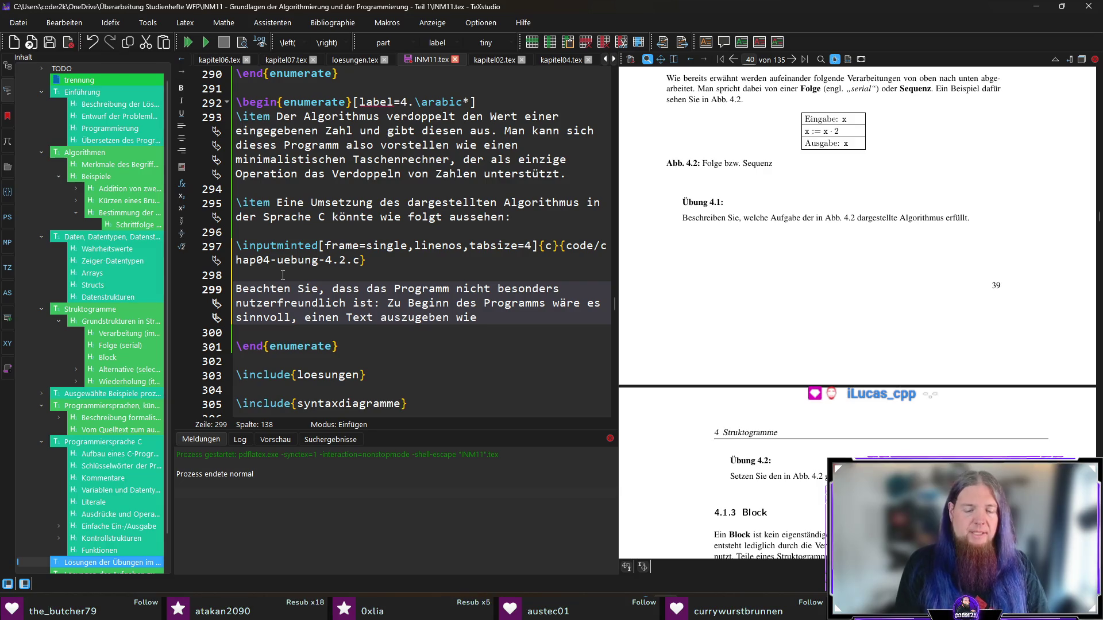
text(„Bitte geben )
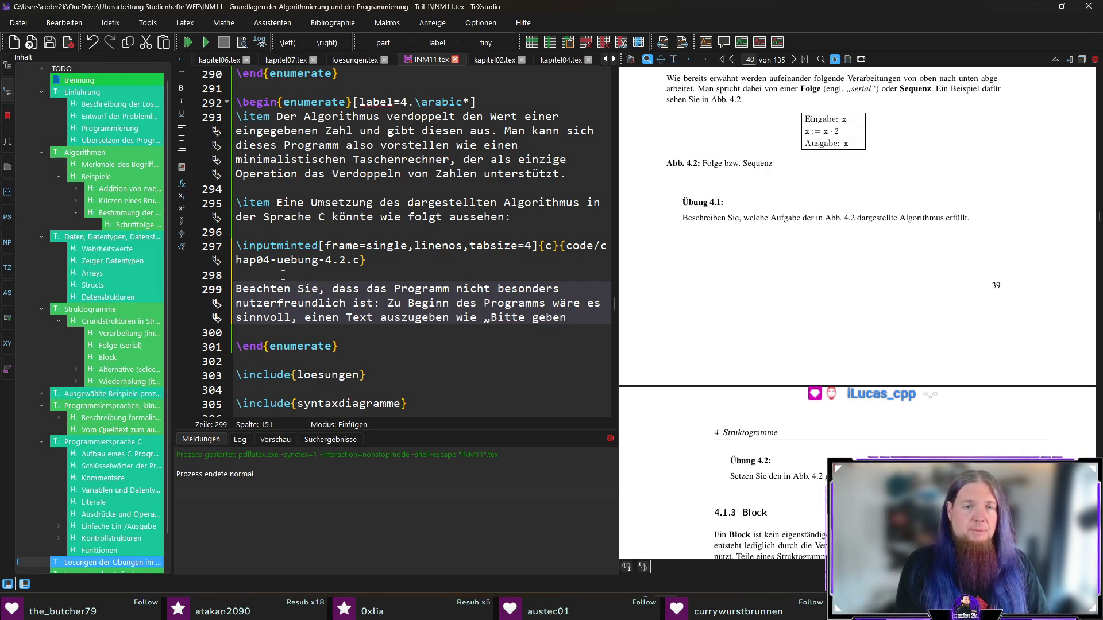
text(Sie eine Zahl ein“.)
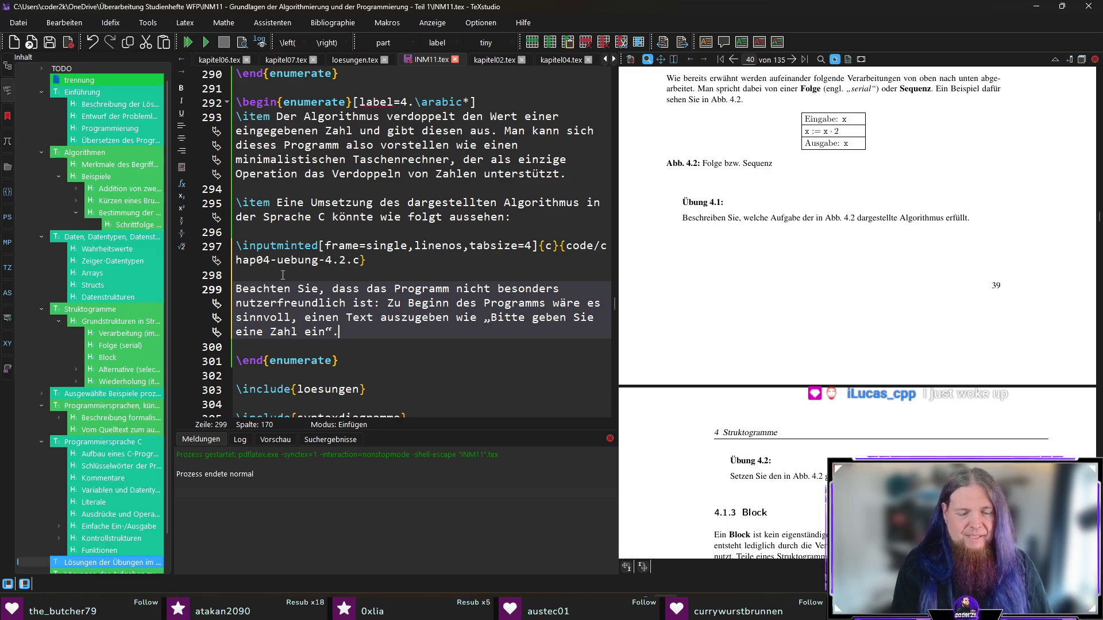
- Append 'Die hier gezeigte Lösung … am gegebenen Struktogramm orientiert ist.' and recompile with F5
text(Das hi)
key(BackSpace)
key(BackSpace)
key(BackSpace)
text(ie hier gezeigte Lösung stellt jedoch eine )
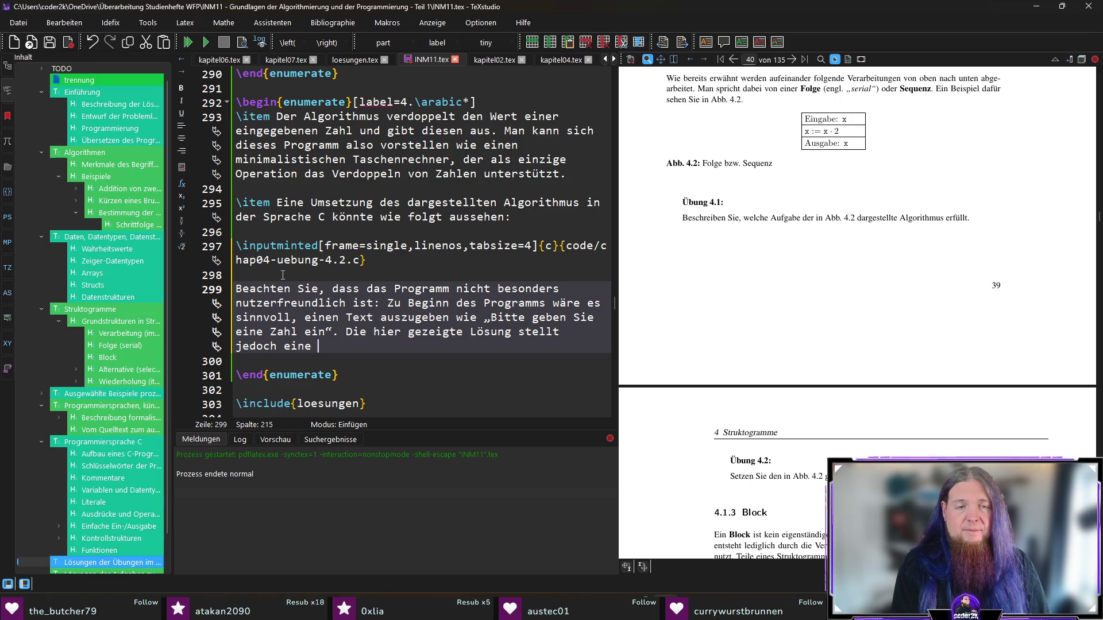
text(Umsetz)
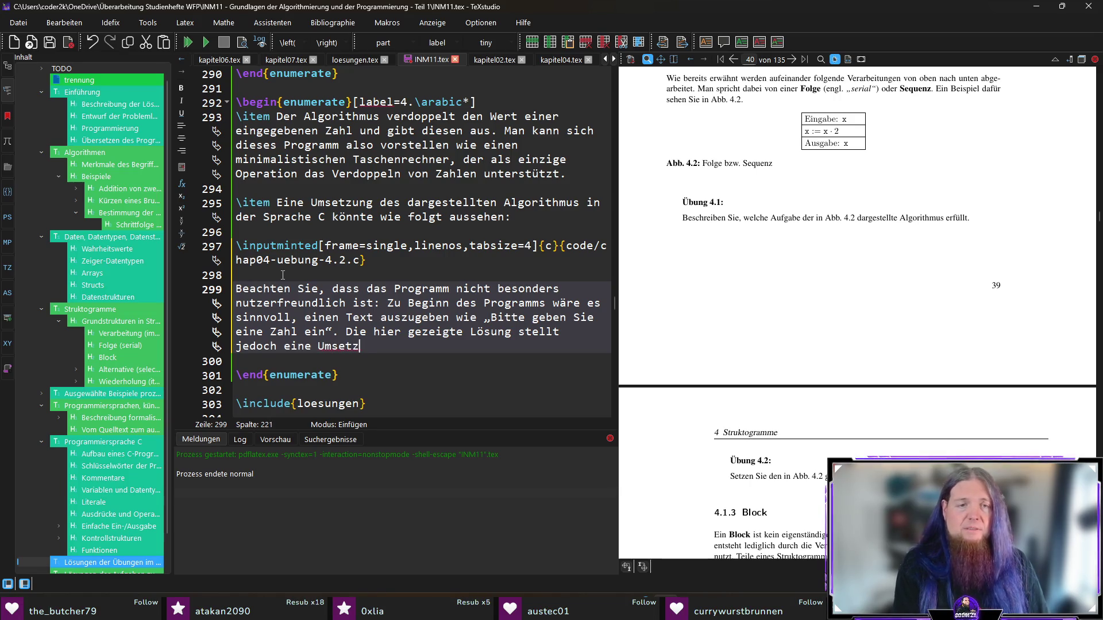
text(ung dar, die möglichst nah am)
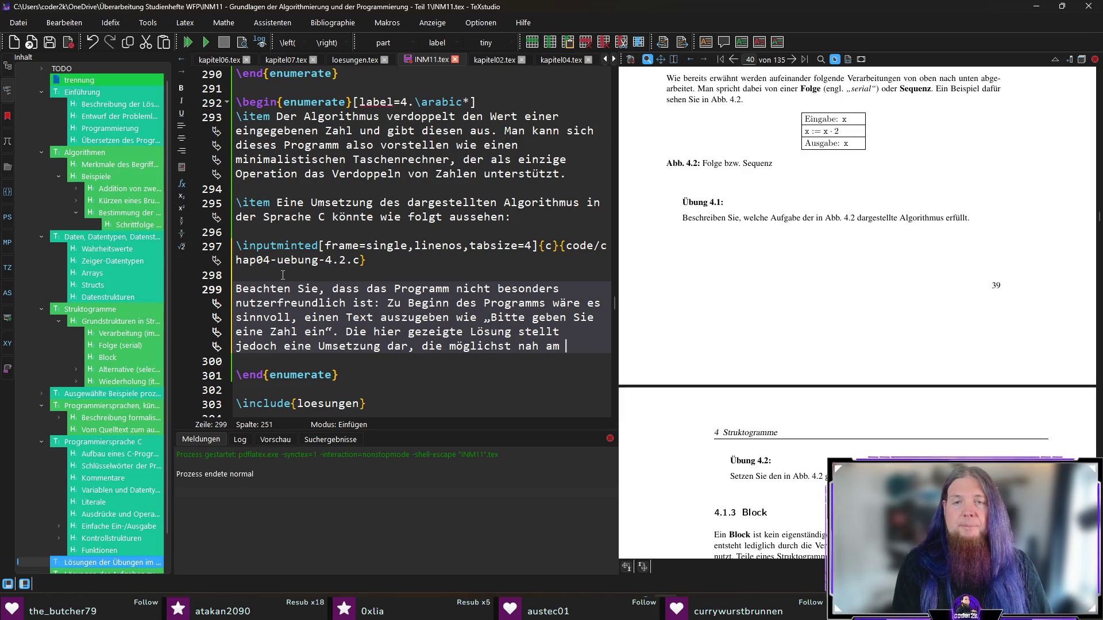
text(gegebenen Strutk)
key(BackSpace)
key(BackSpace)
text(ktogramm orientiert ist.)
key(F5)
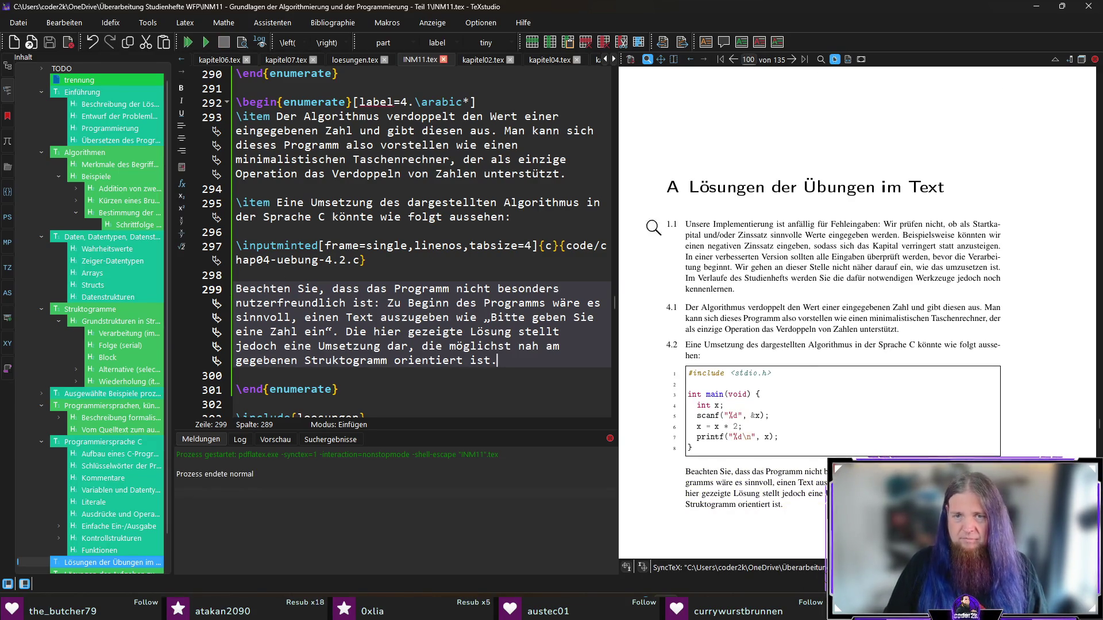
- Switch to kapitel04.tex at the Folge paragraph and scroll the preview to section 4.1.3 Block
scroll(803, 362, down, 2)
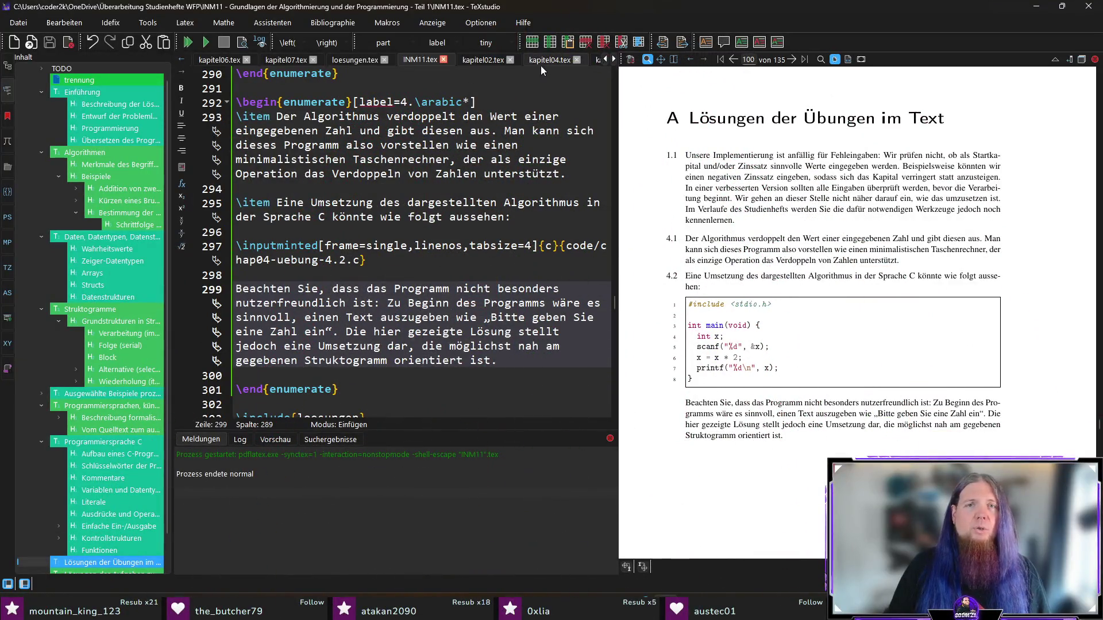
click(546, 60)
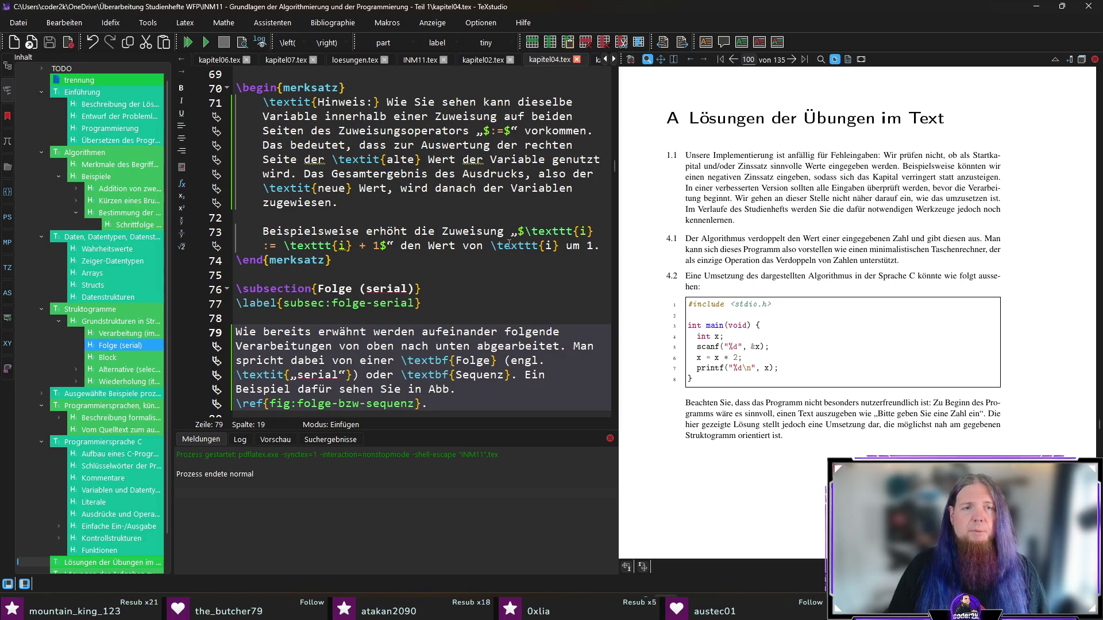
key(Home)
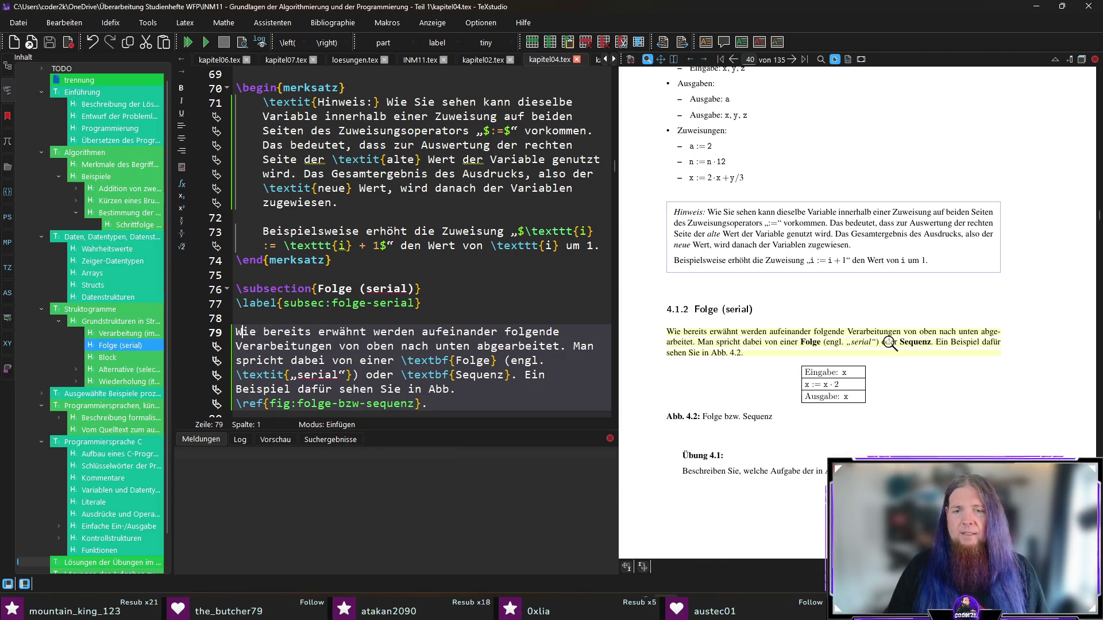
scroll(881, 340, down, 10)
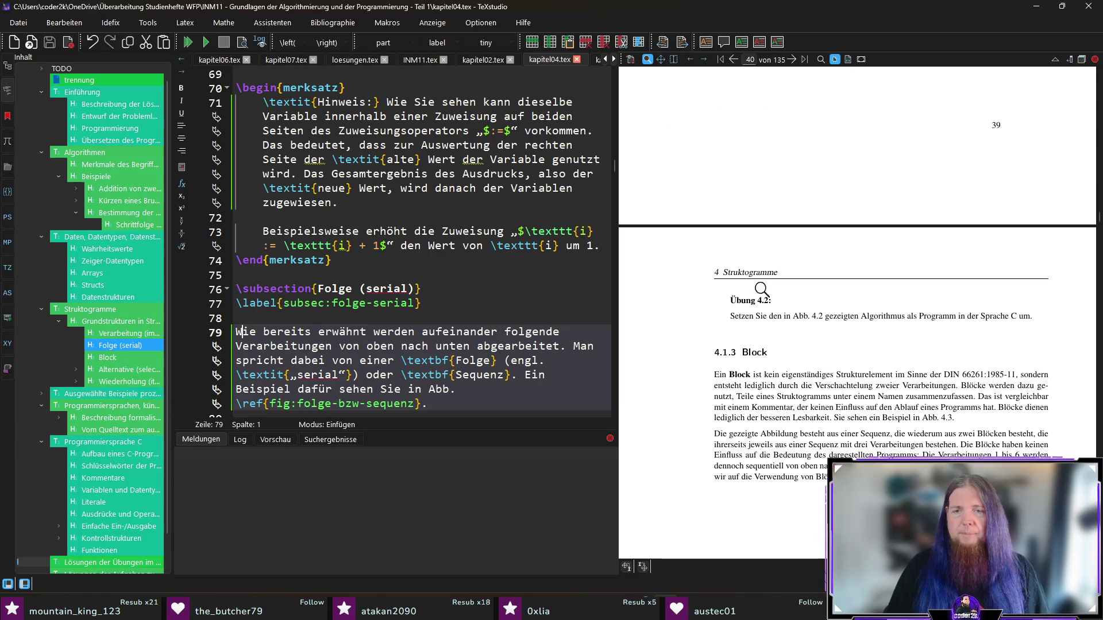
- Jump the source to the Block paragraph at line 99 and scroll the preview to Abb. 4.3
scroll(786, 322, down, 1)
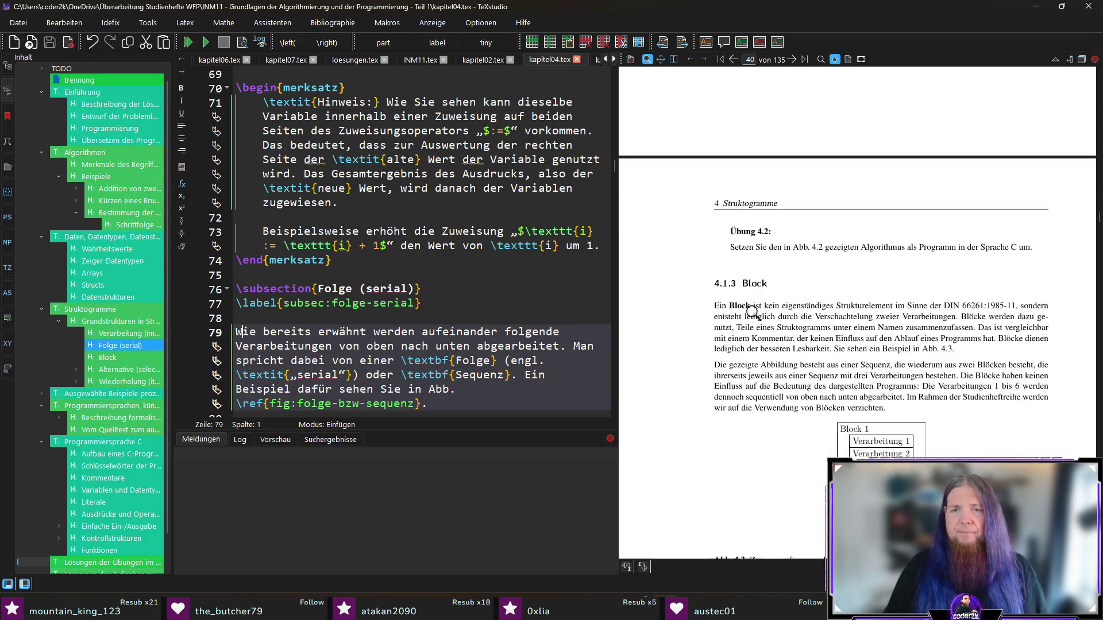
ctrl+click(718, 307)
scroll(759, 345, down, 4)
scroll(714, 303, up, 3)
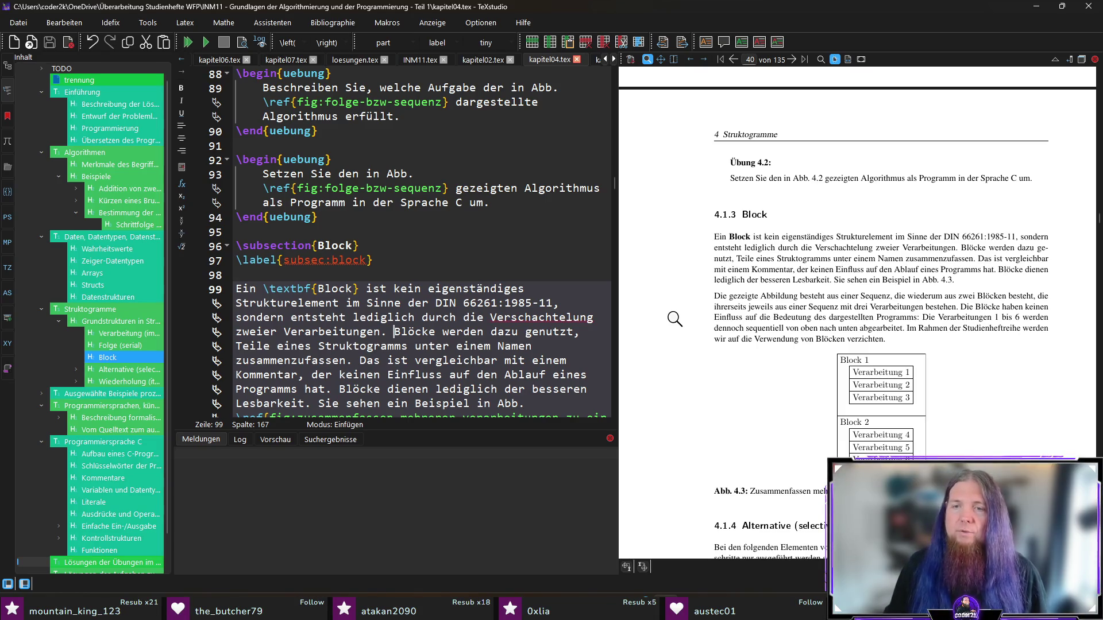
scroll(675, 321, down, 2)
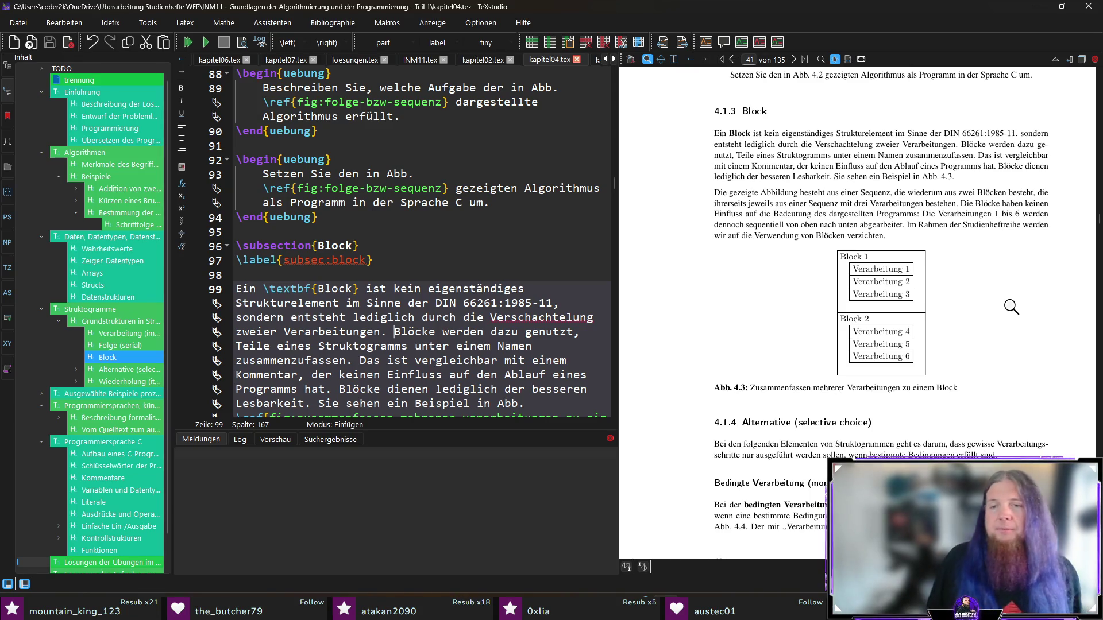
- Scroll the preview through 4.1.4 Alternative to Abb. 4.4 and 4.5, then jump to the sentence under Abb. 4.4
scroll(1002, 313, down, 4)
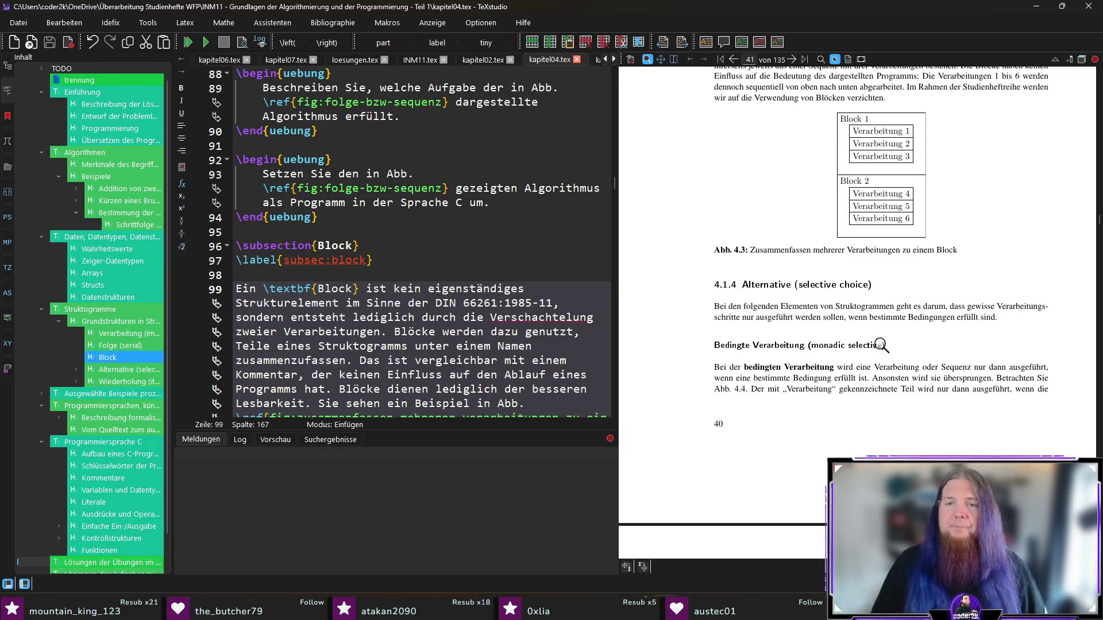
scroll(881, 345, down, 3)
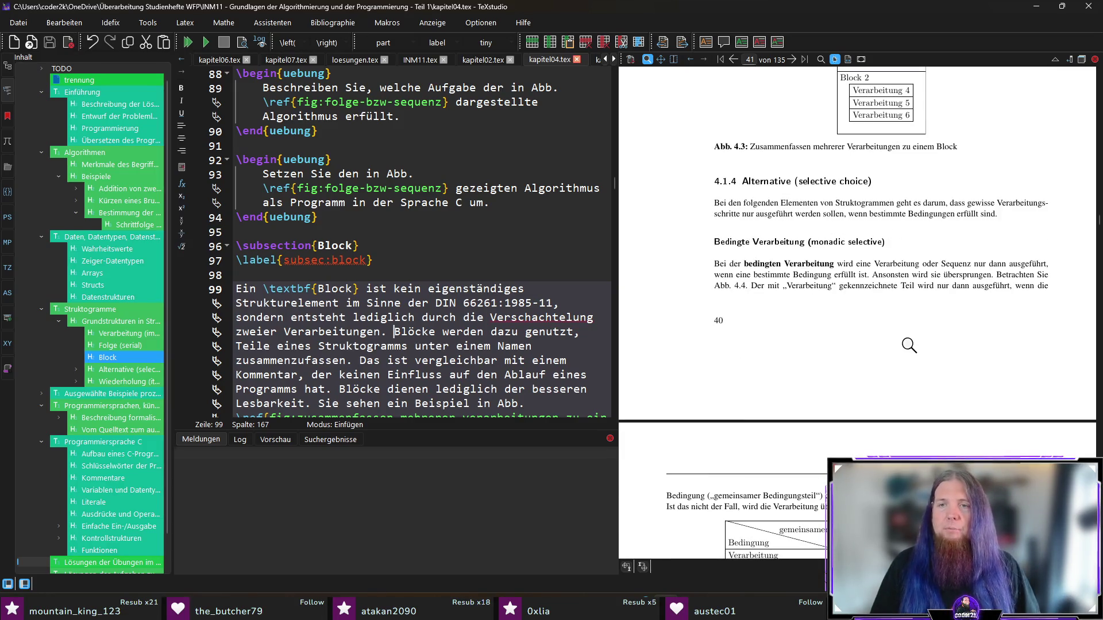
scroll(947, 349, down, 1)
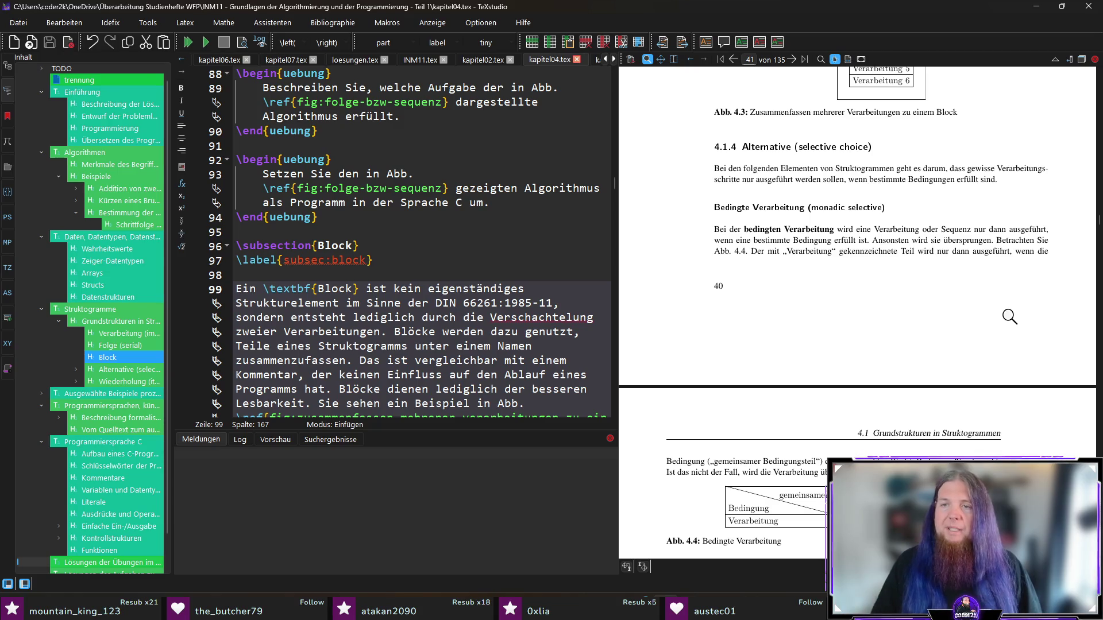
scroll(779, 252, down, 1)
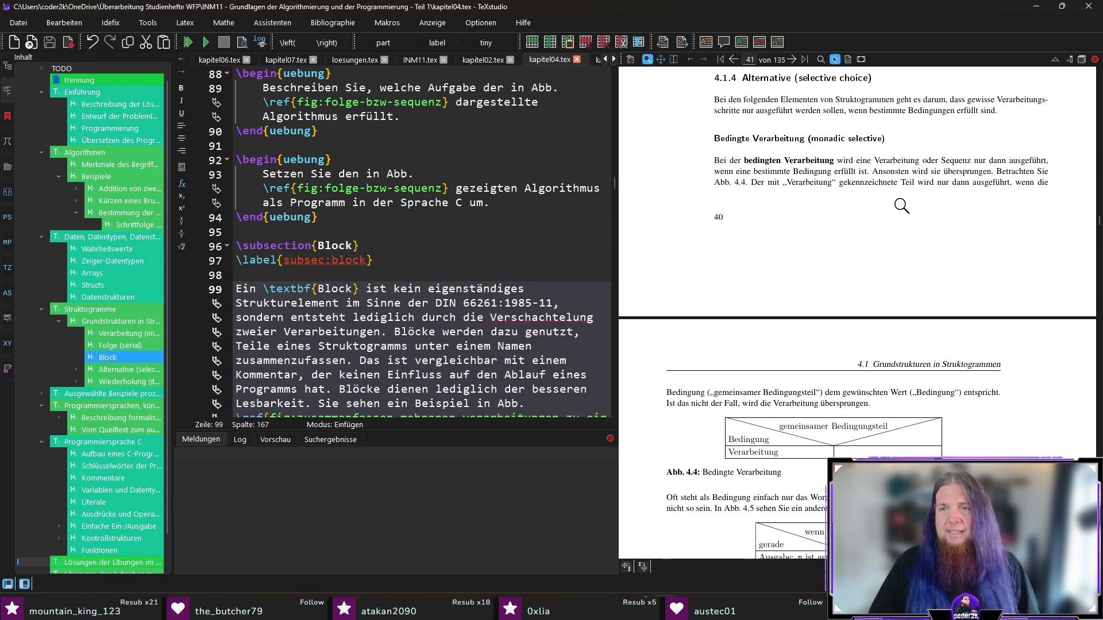
scroll(977, 247, down, 1)
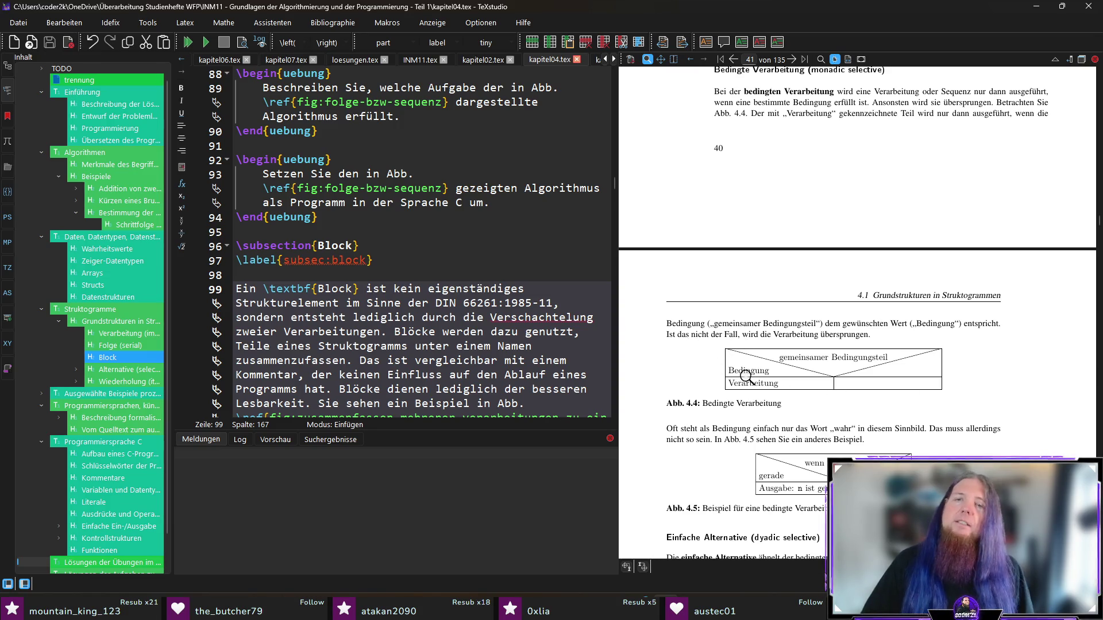
ctrl+click(683, 334)
- Change 'das' to 'dies' on line 116, recompile with F5, and check the updated preview
click(370, 332)
key(BackSpace)
key(BackSpace)
text(ies)
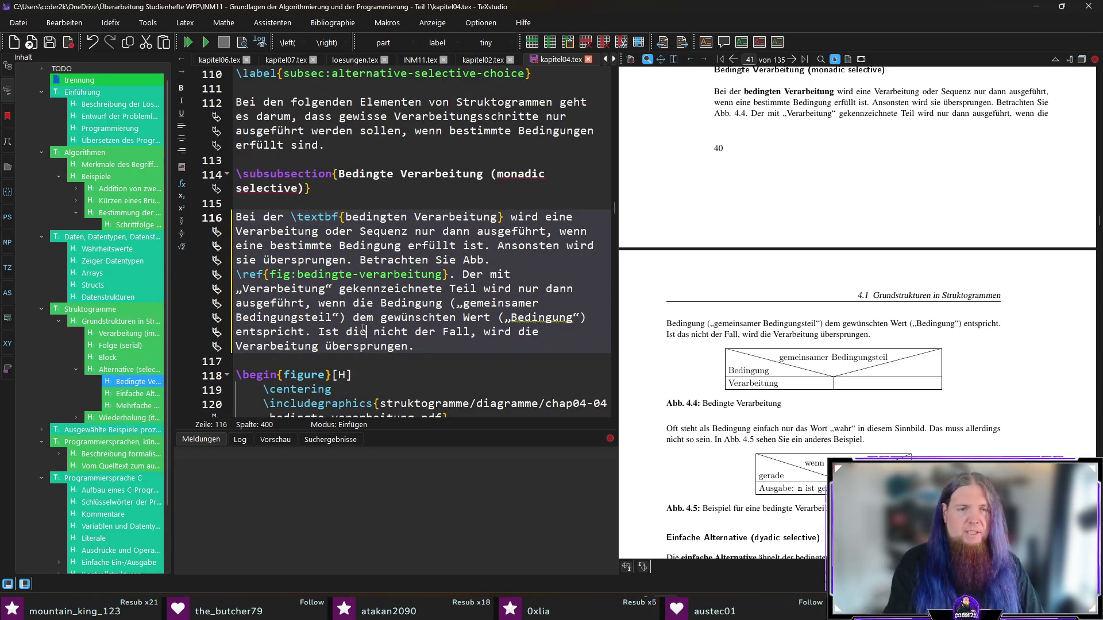
key(F5)
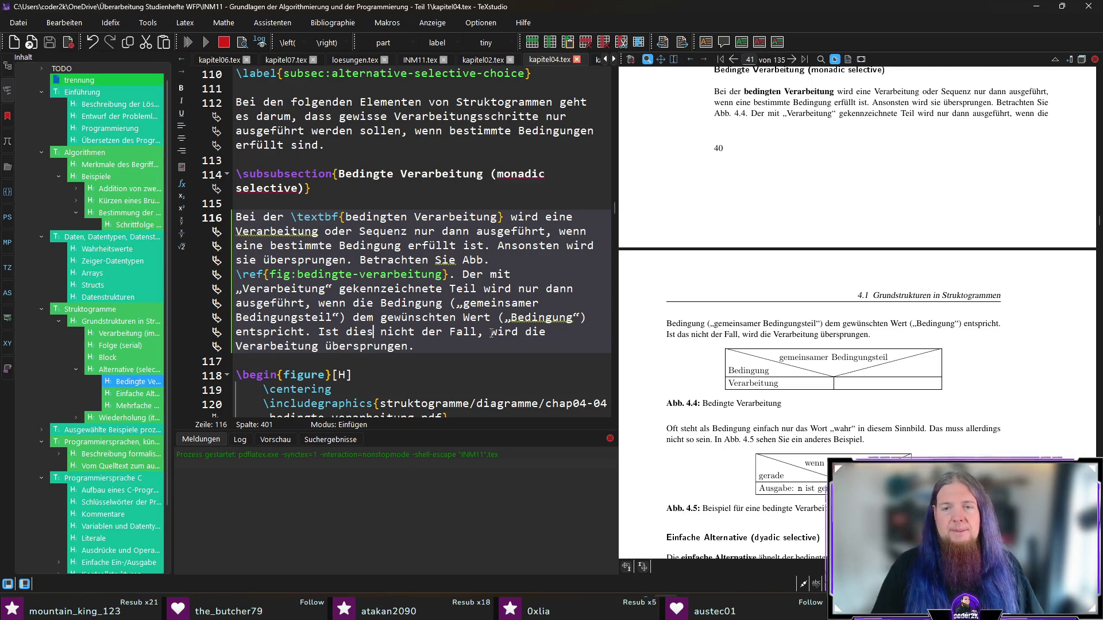
scroll(849, 283, down, 1)
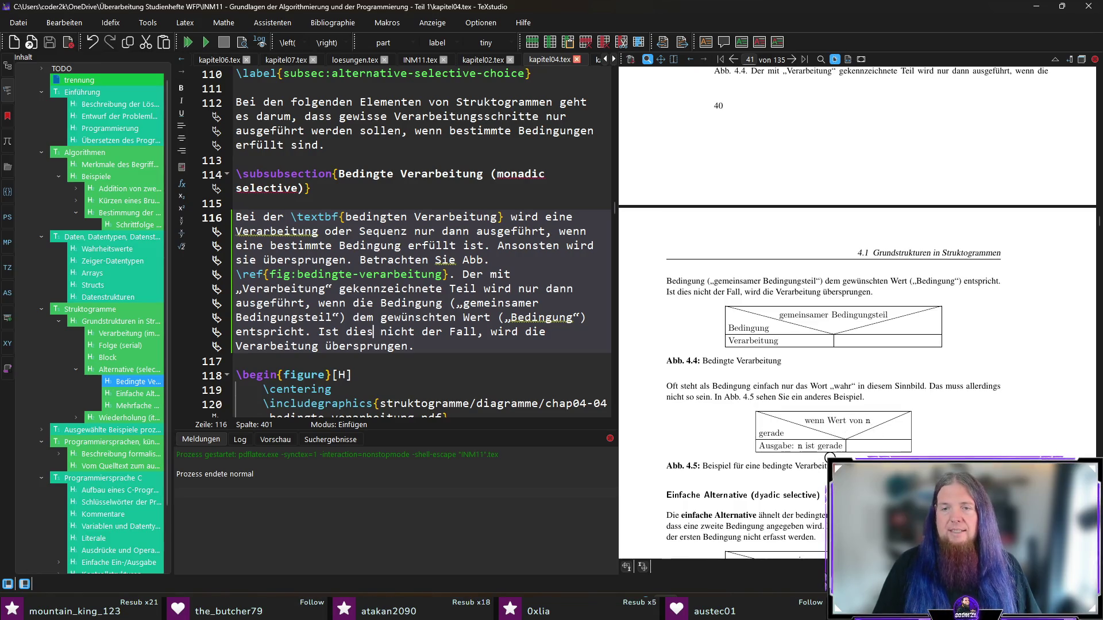
scroll(862, 414, down, 2)
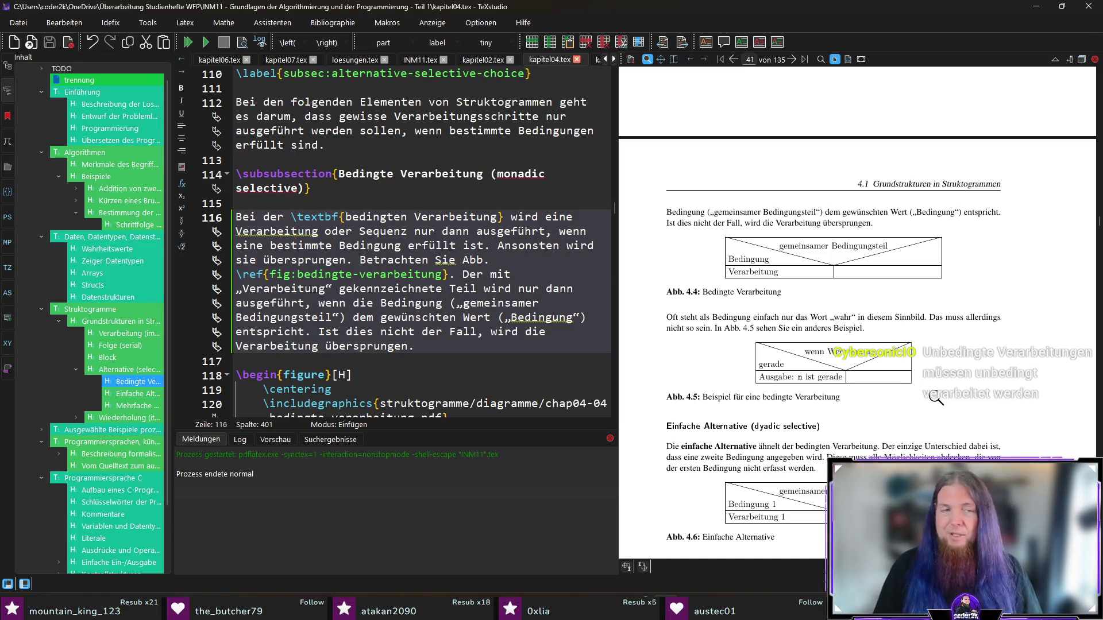
scroll(937, 395, down, 2)
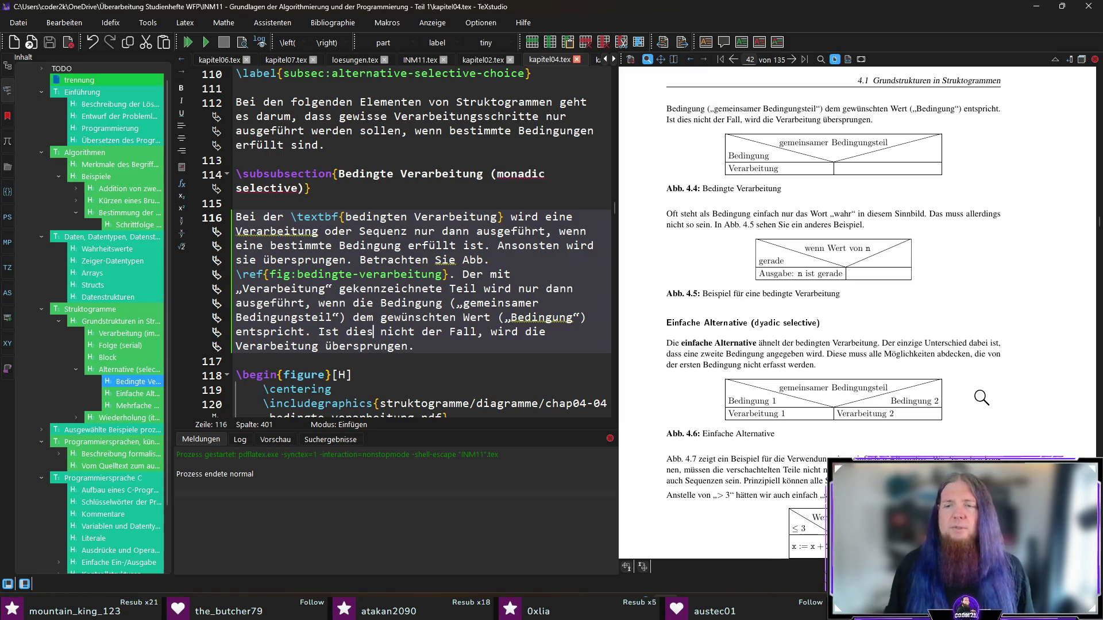
key(alt+Tab)
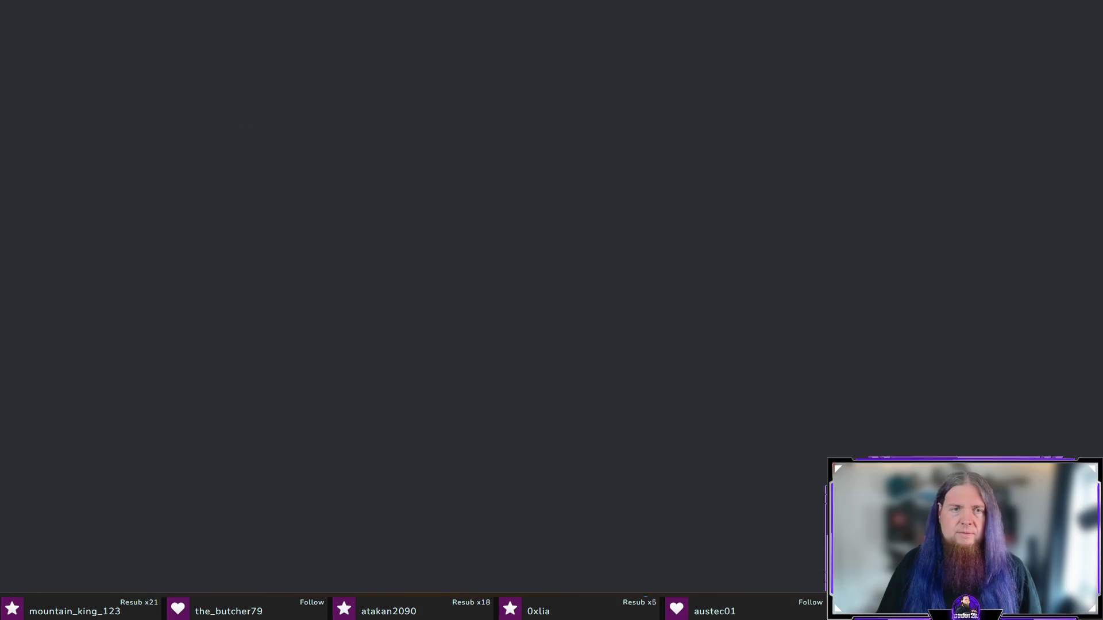
- Check the stream server's #announcements channel in Discord, return to Home, and minimize Discord
click(20, 371)
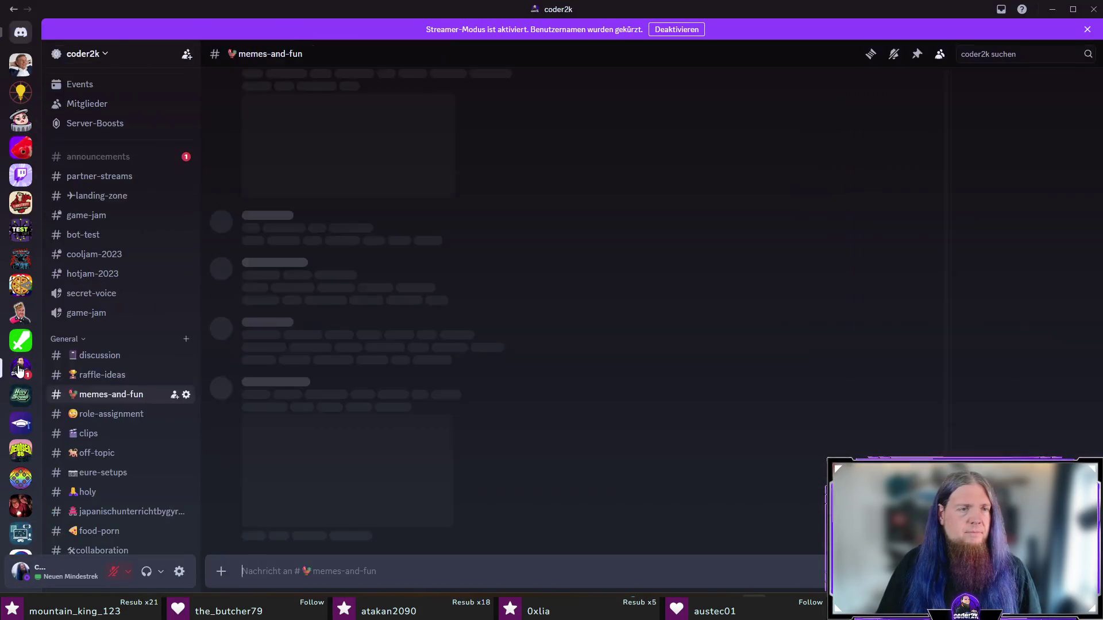
click(120, 159)
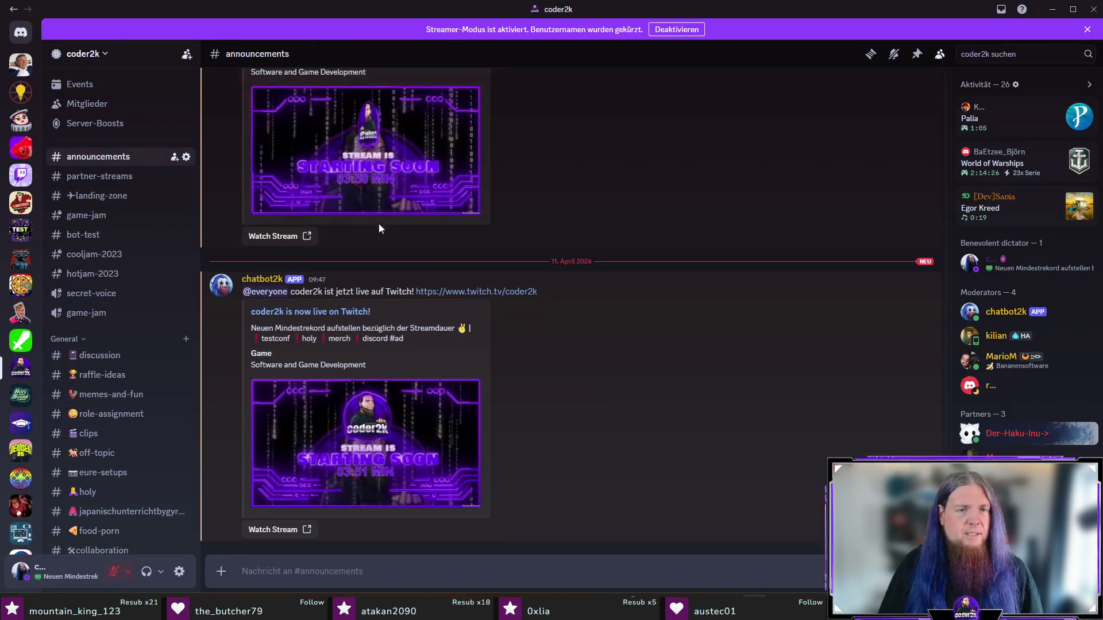
click(21, 31)
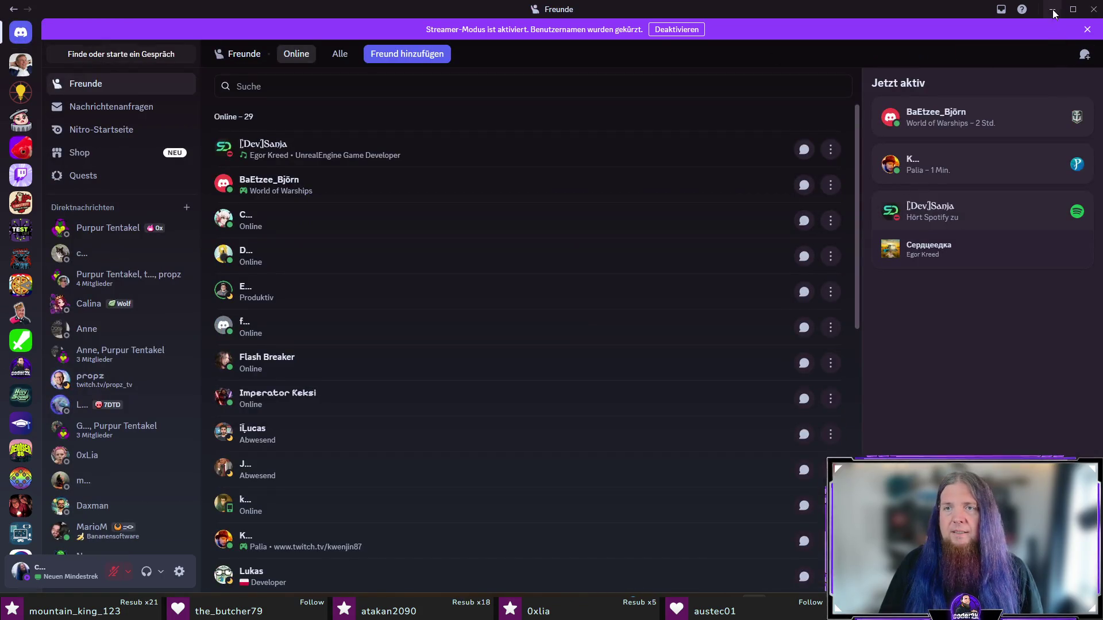
click(1053, 9)
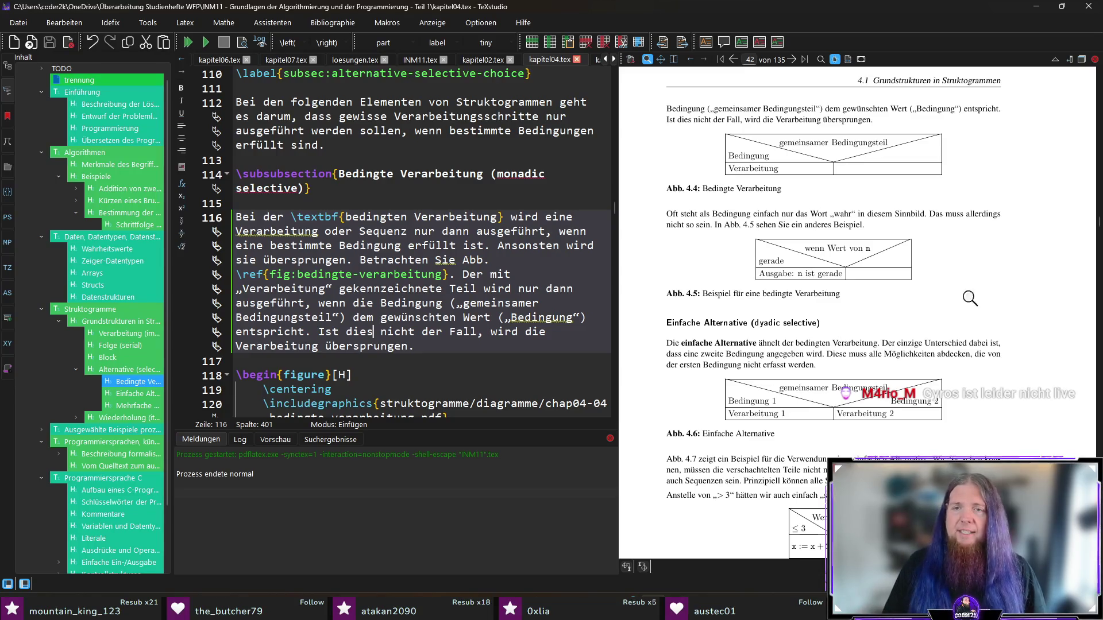
scroll(1028, 345, down, 2)
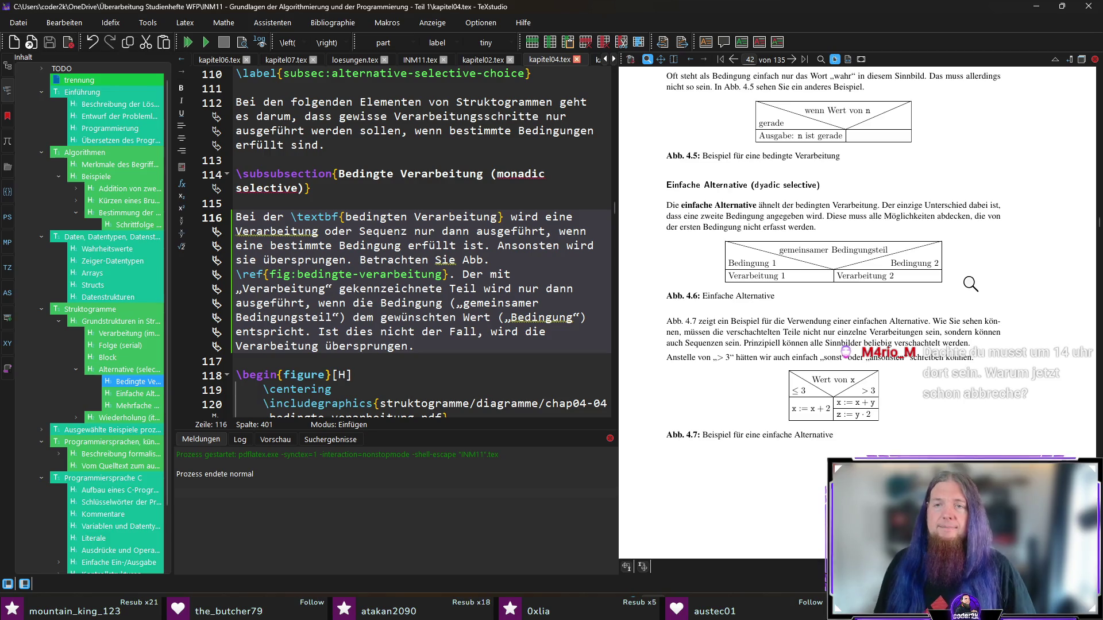
scroll(974, 288, down, 1)
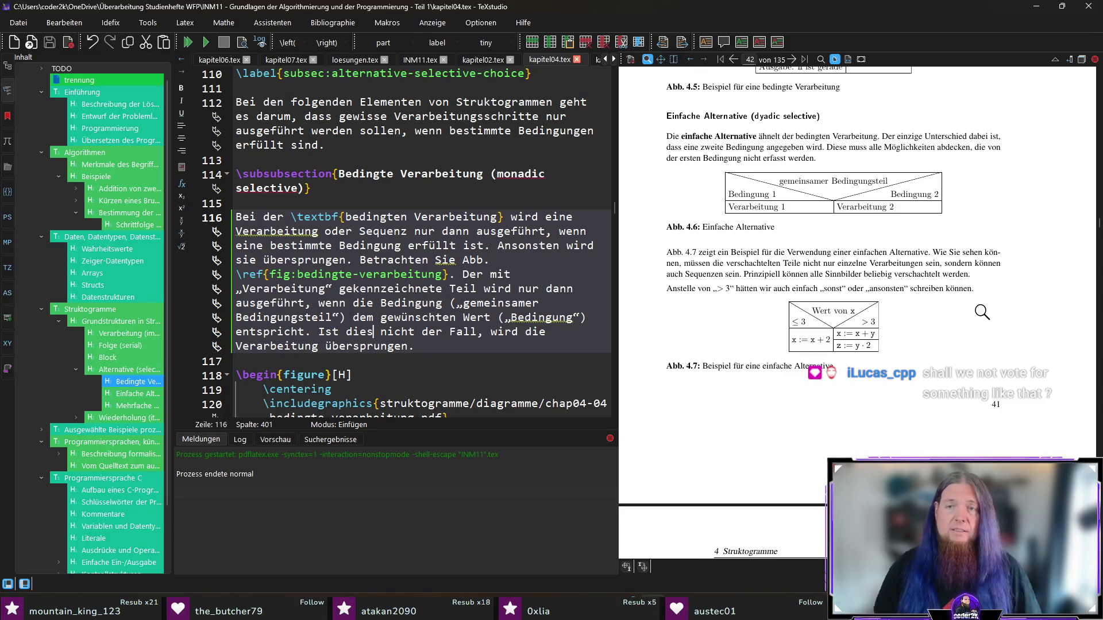
ctrl+click(673, 264)
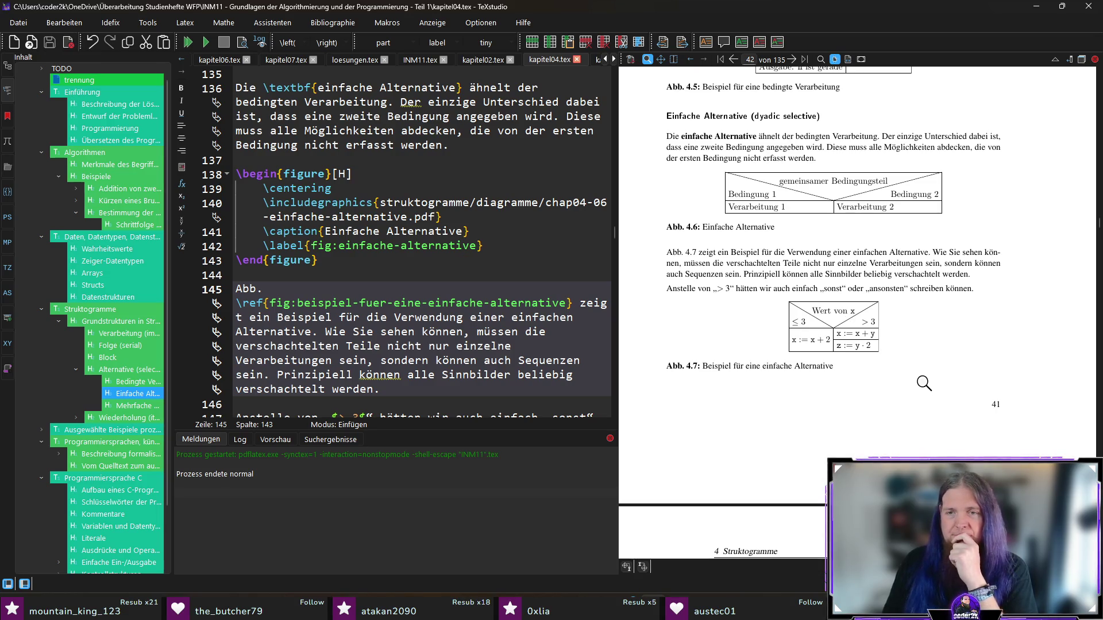
- Scroll the preview to the Abb. 4.7 paragraph on page 41 and magnify its Wert von x diagram
scroll(907, 377, down, 3)
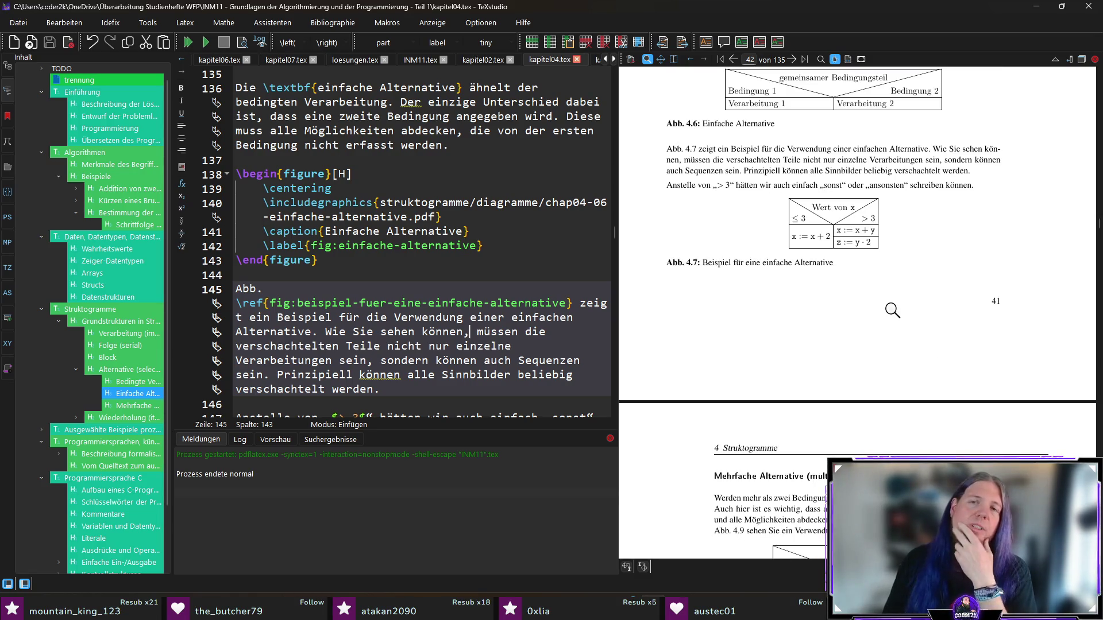
mouse_move(792, 229)
mouse_down()
mouse_move(825, 217)
mouse_move(874, 222)
mouse_move(816, 225)
mouse_move(879, 237)
mouse_up()
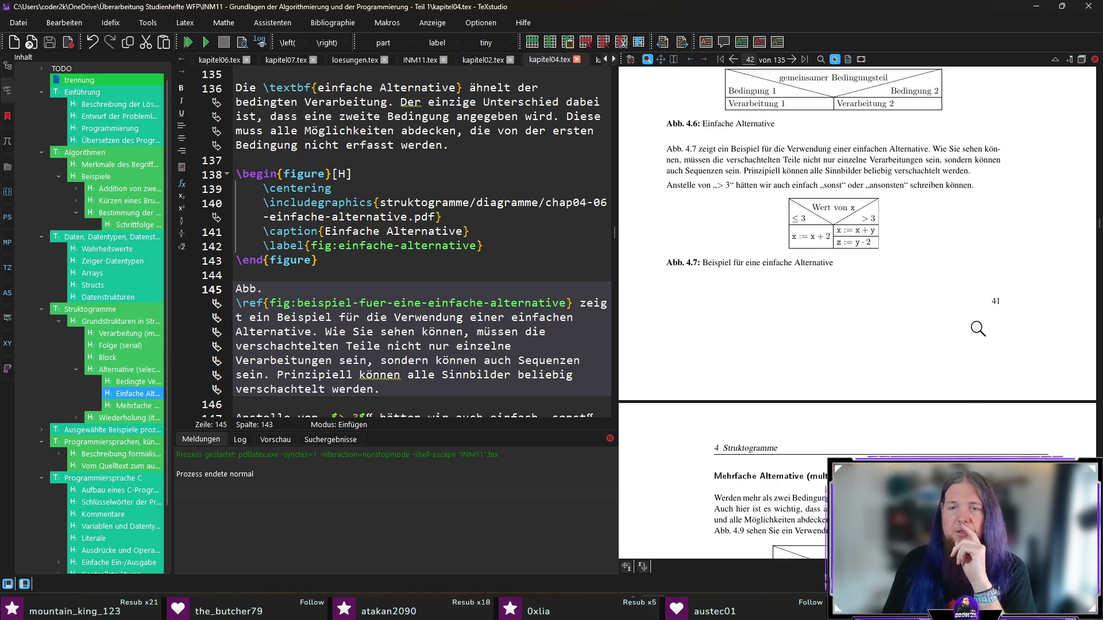
scroll(978, 328, down, 3)
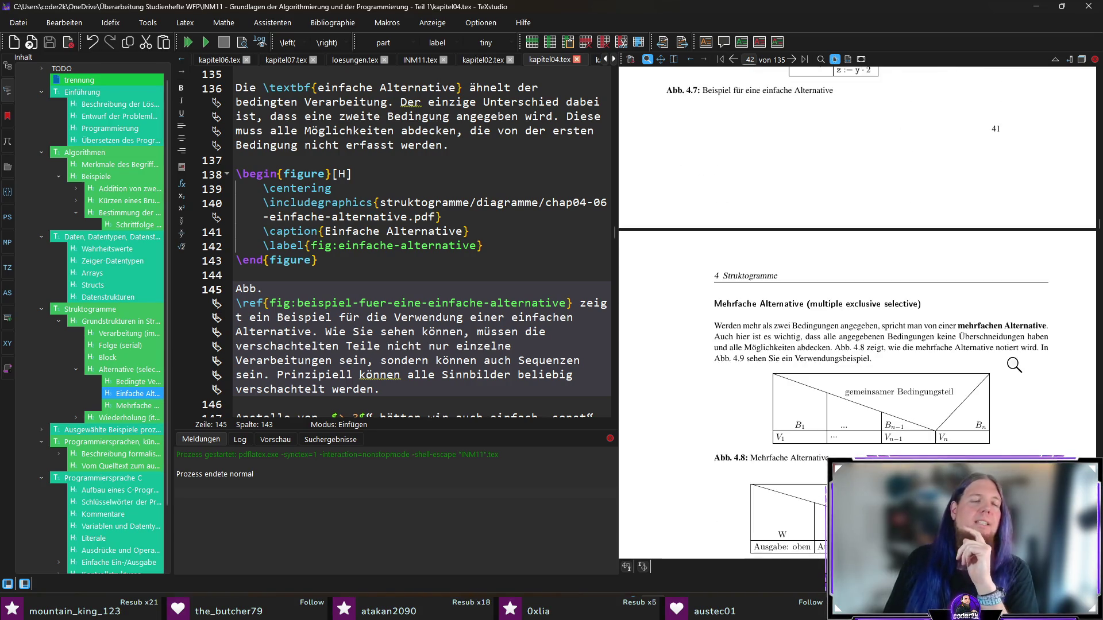
- Scroll the PDF down to section 4.1.5, magnifying the Abb. 4.9 diagram along the way
scroll(1014, 365, down, 2)
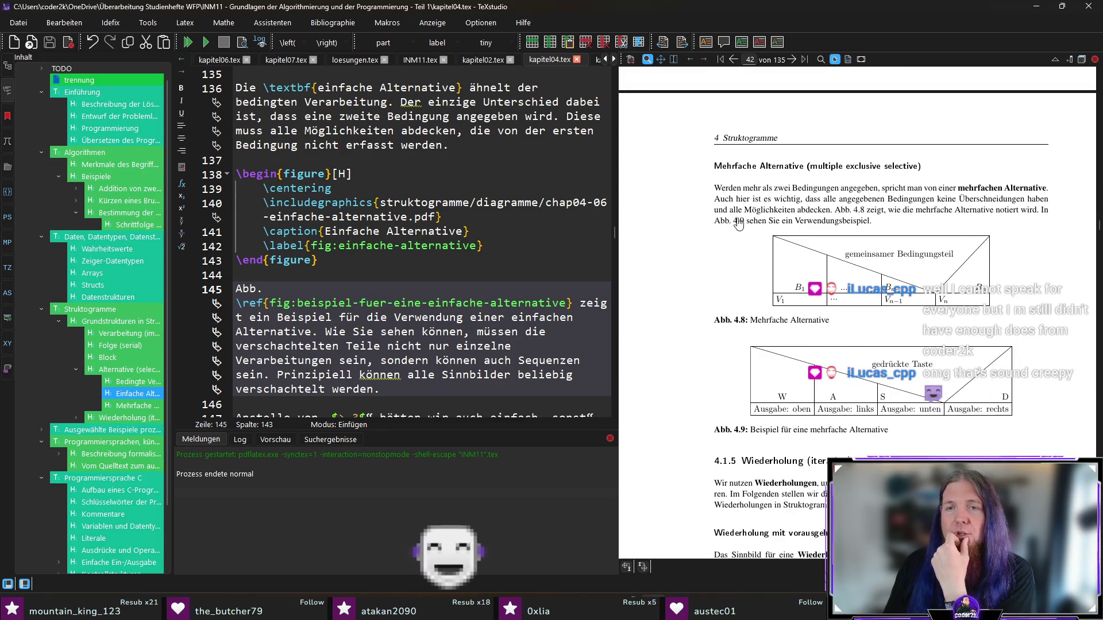
scroll(859, 339, down, 2)
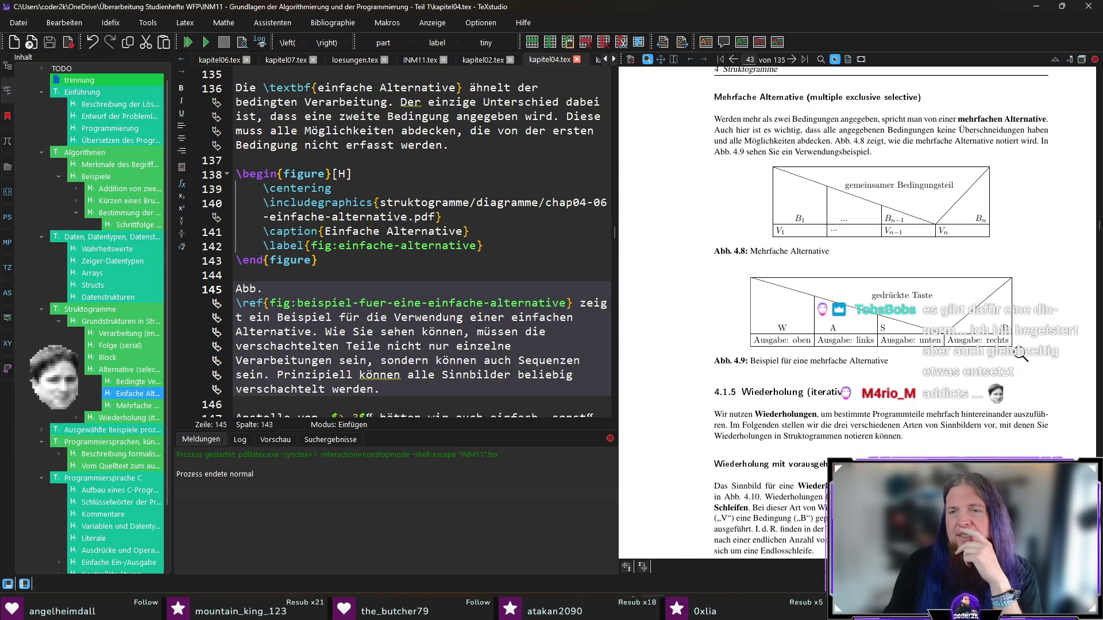
mouse_move(805, 326)
mouse_down()
mouse_move(979, 316)
mouse_move(935, 317)
mouse_move(948, 305)
mouse_move(988, 319)
mouse_up()
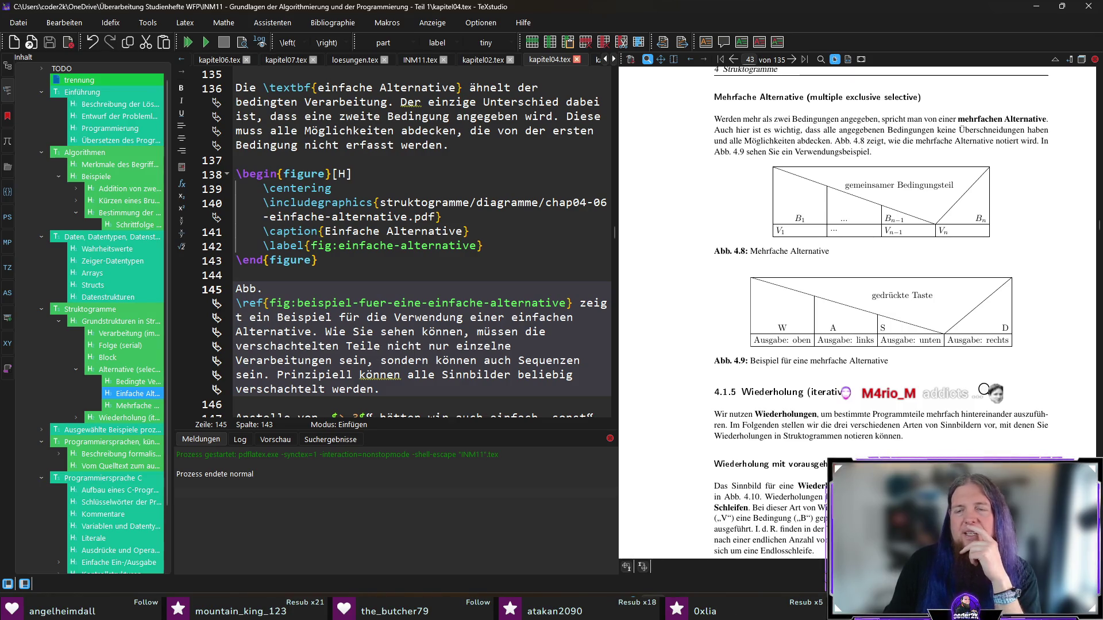
scroll(1006, 373, down, 2)
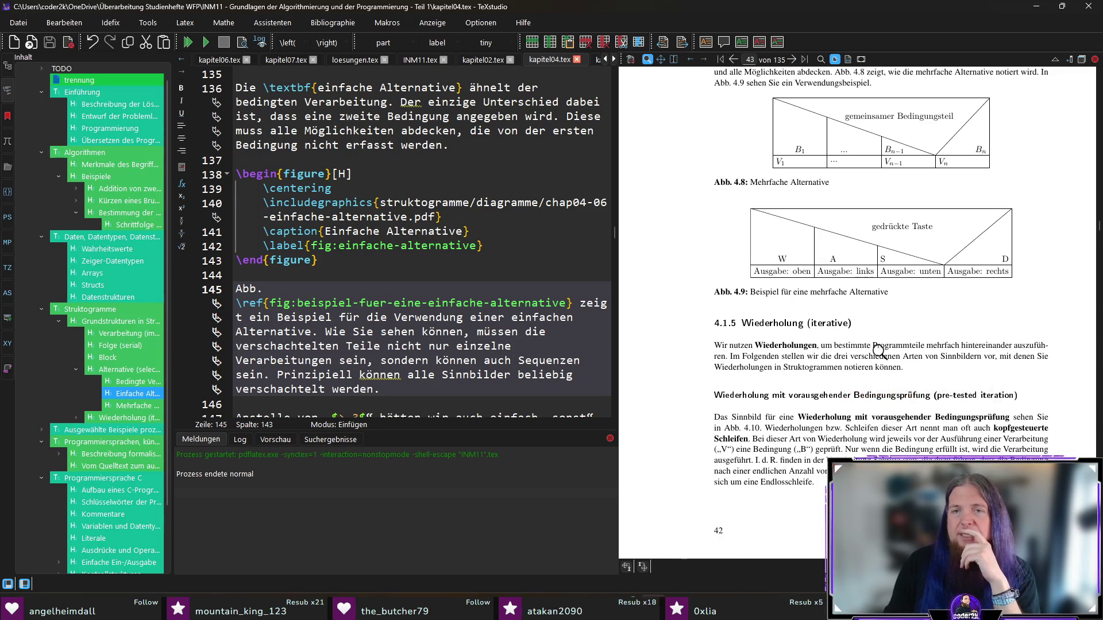
- Jump the source to the Wiederholungen paragraph at line 176, then switch to Discord
ctrl+click(733, 346)
click(376, 323)
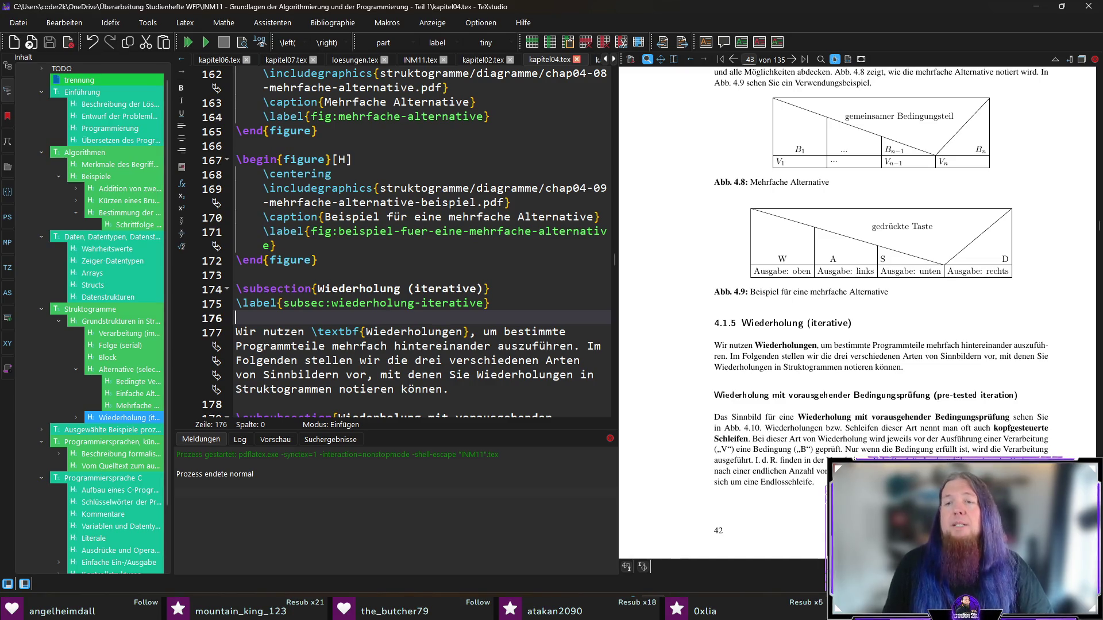
key(alt+Tab)
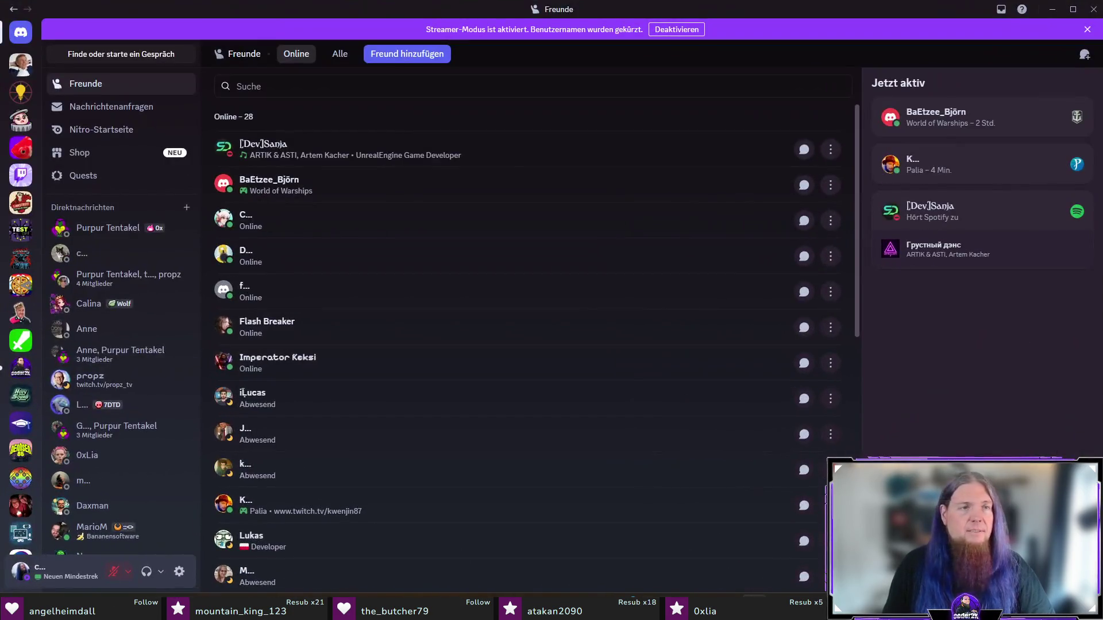
- Read the server's #announcements and #landing-zone channels, then close Discord to return to TeXstudio
click(22, 369)
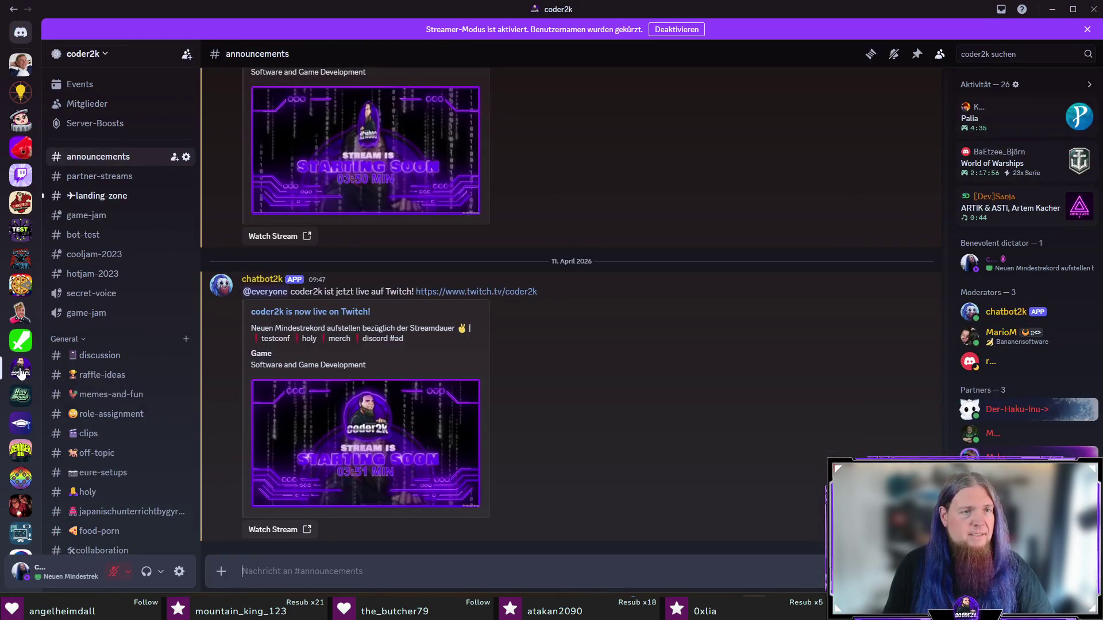
click(122, 197)
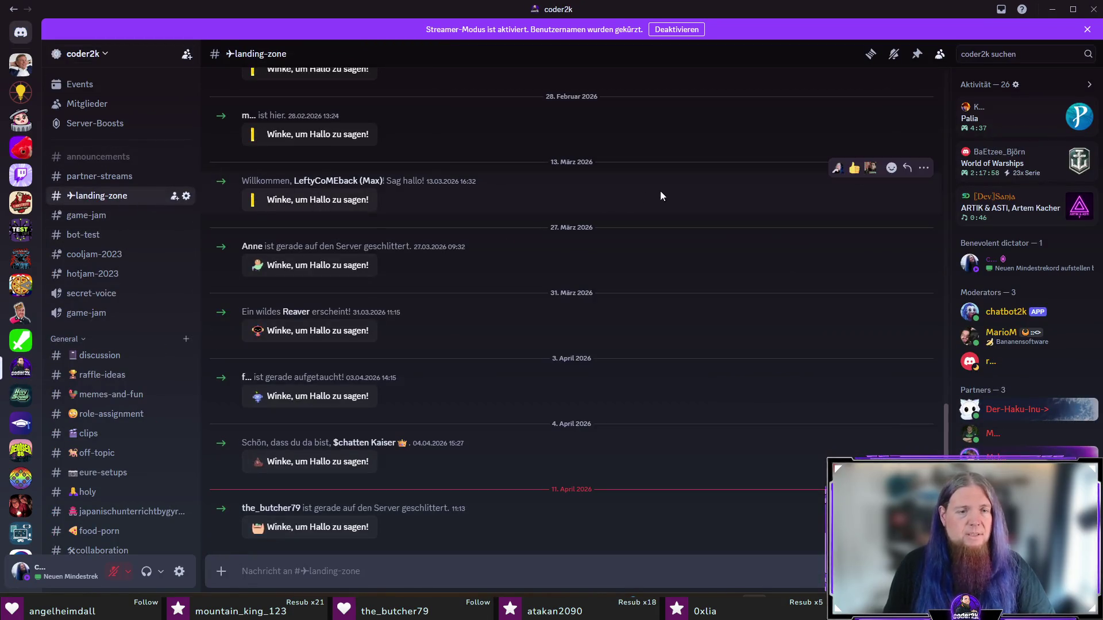
click(1092, 16)
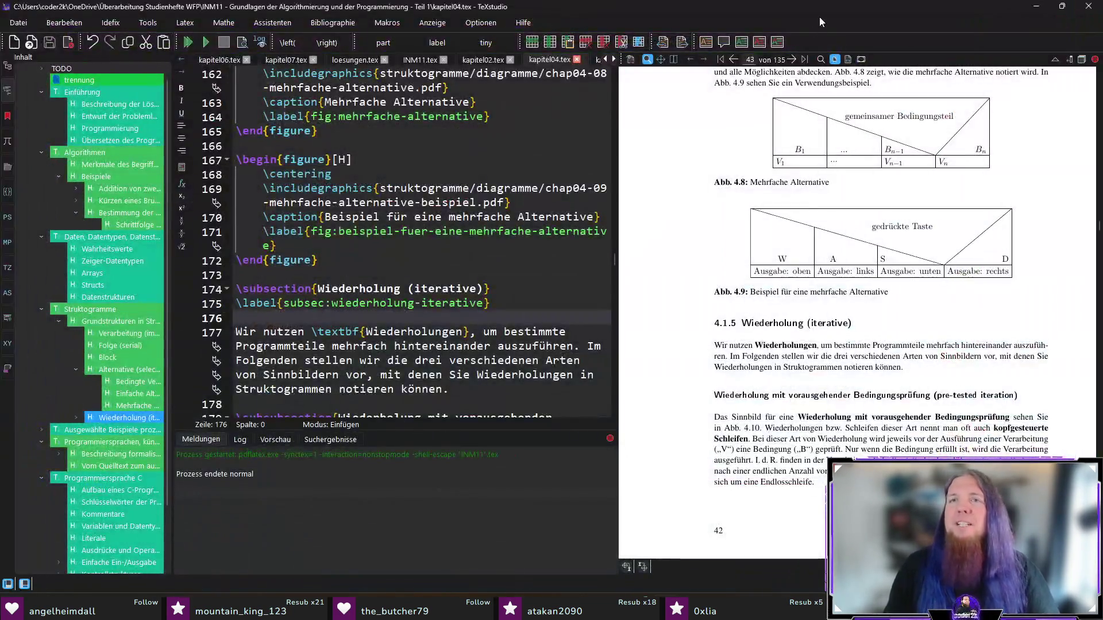